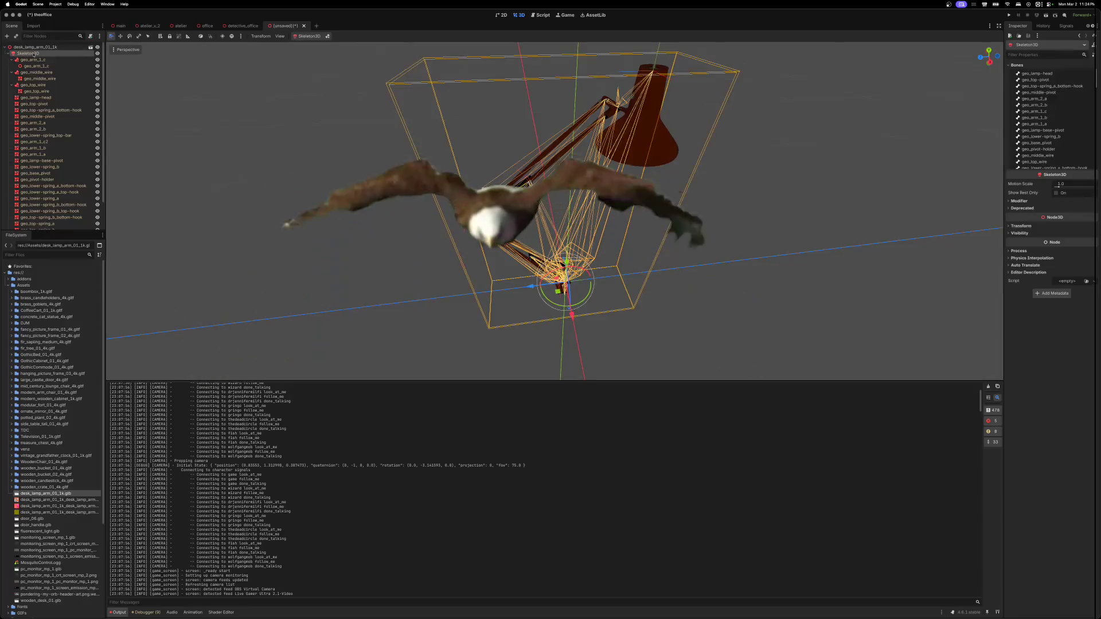
# - Enable skeleton bone editing and nudge an upper lamp-arm bone along one axis
pyautogui.click(309, 36)
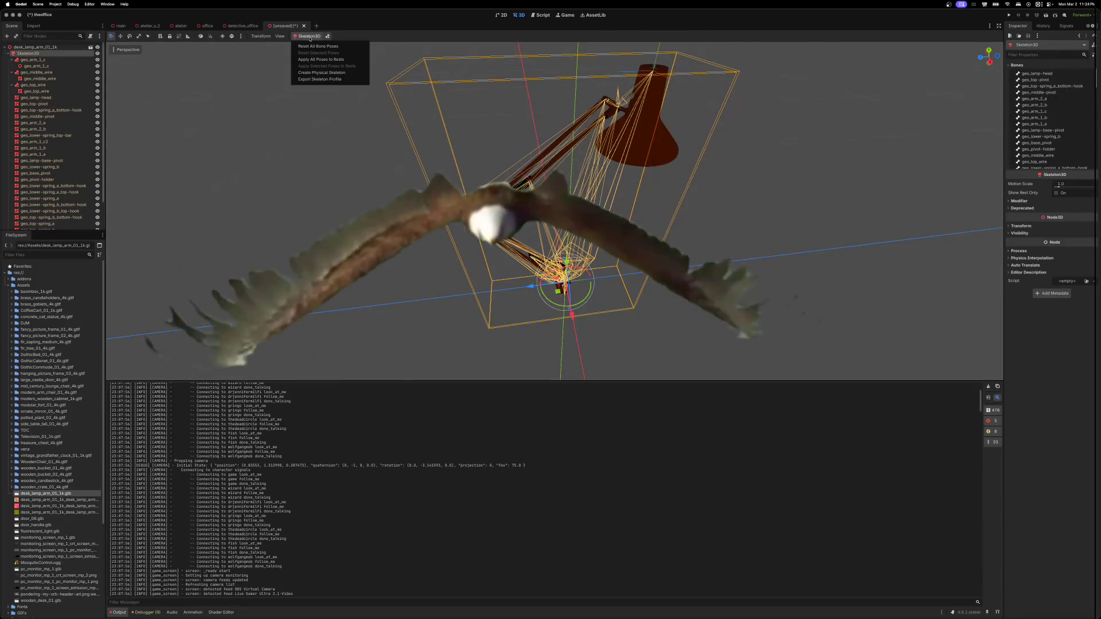
pyautogui.click(327, 37)
pyautogui.click(616, 87)
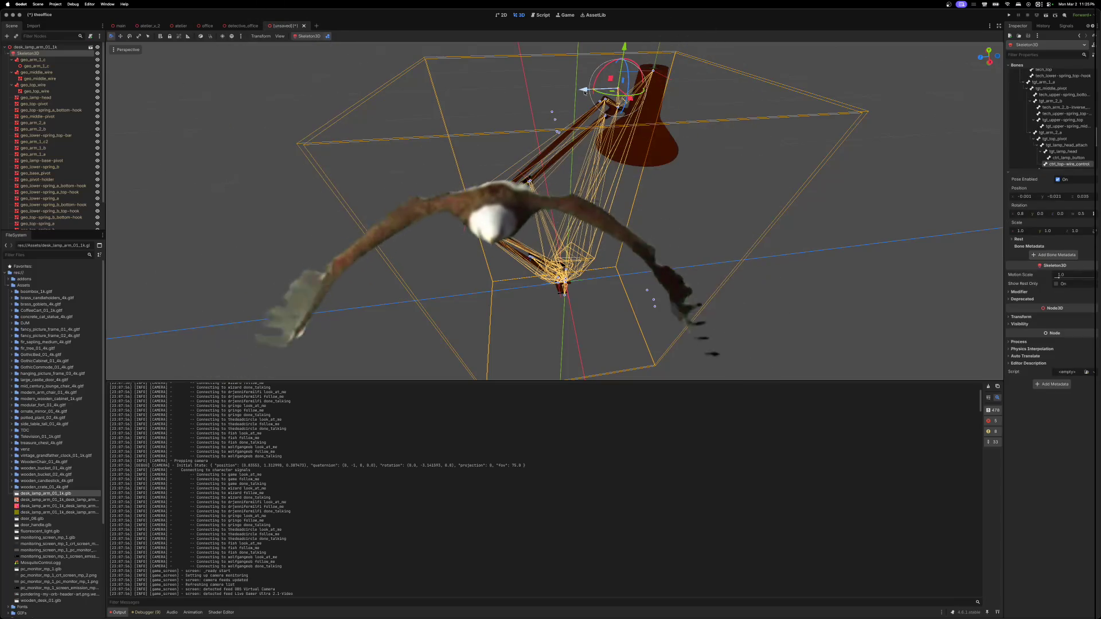
pyautogui.moveTo(579, 90); pyautogui.dragTo(605, 70)
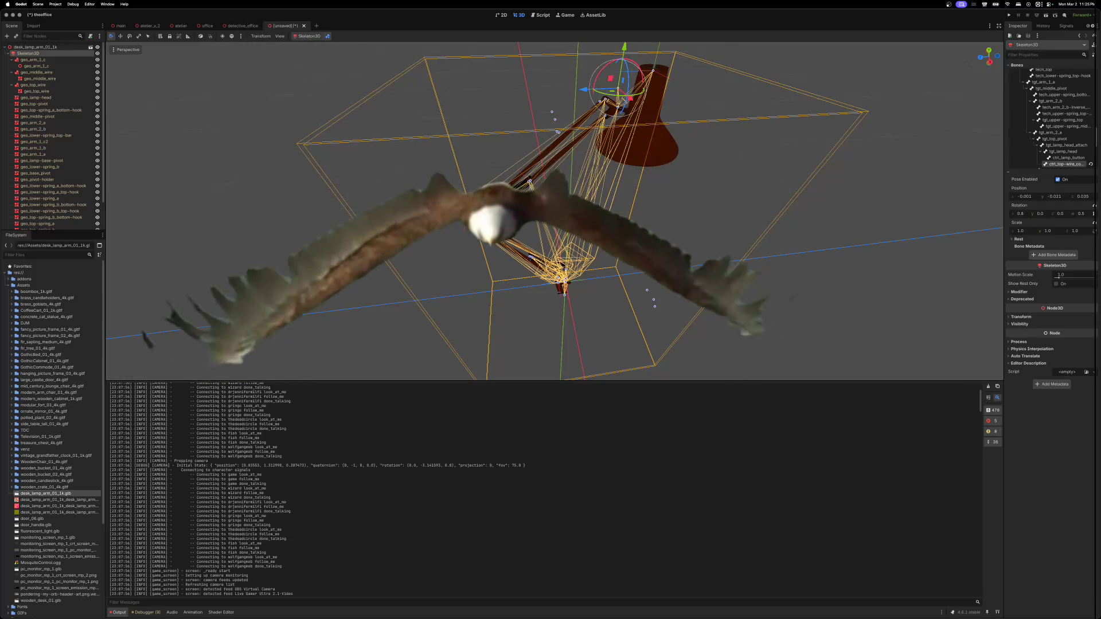
# - Swing the lamp arm to a new angle around the def_middle_pivot bone
pyautogui.click(452, 220)
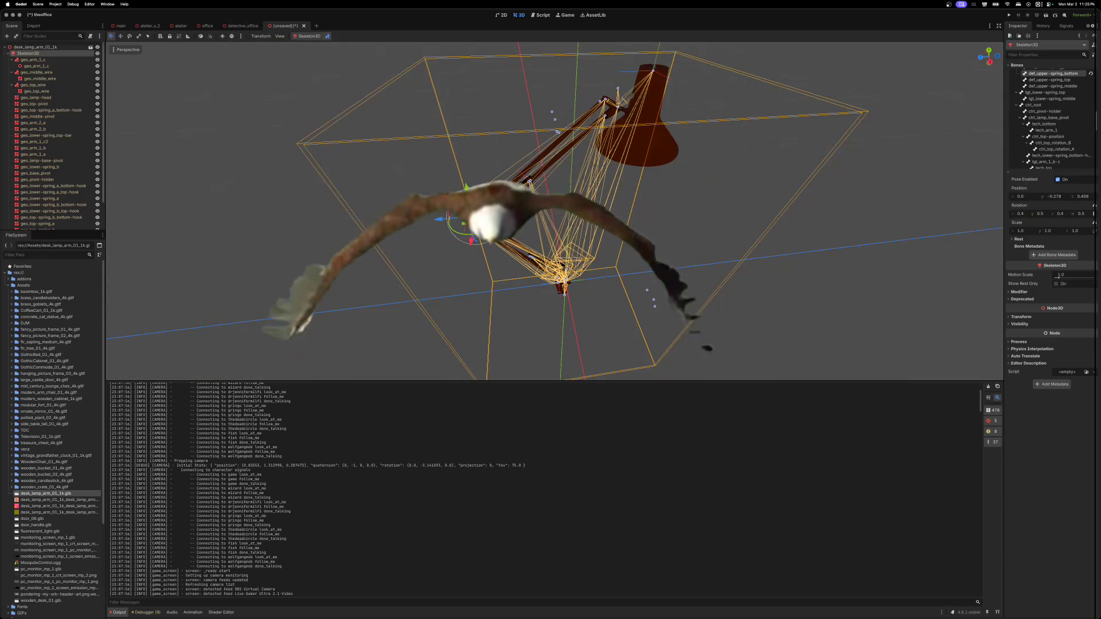
pyautogui.press('Escape')
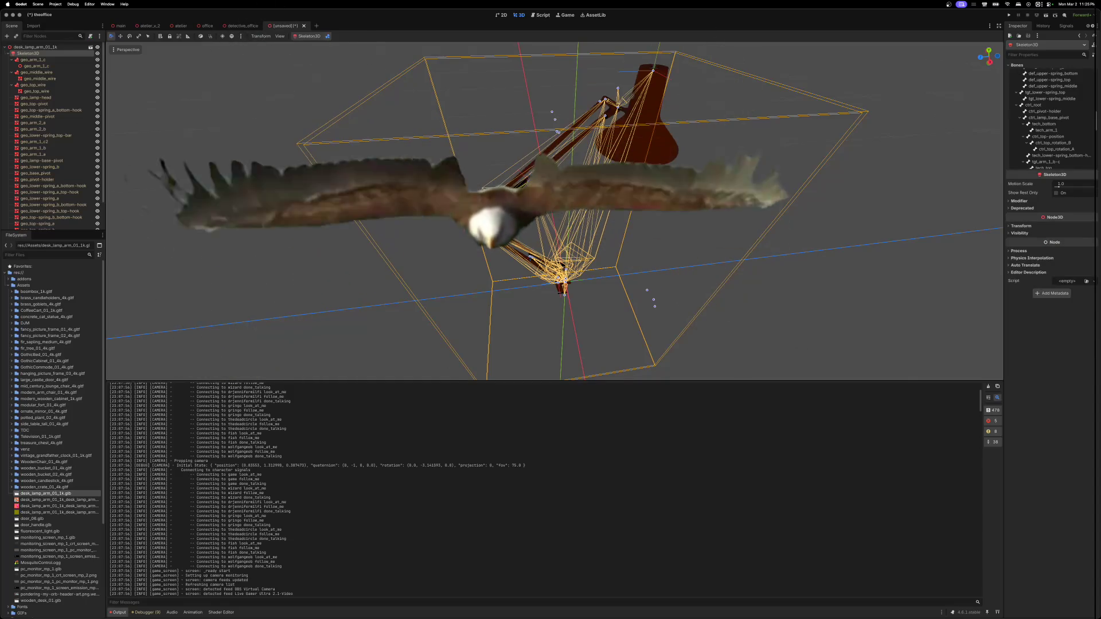
pyautogui.click(452, 224)
pyautogui.moveTo(451, 217)
pyautogui.mouseDown()
pyautogui.moveTo(476, 252)
pyautogui.moveTo(540, 294)
pyautogui.mouseUp()
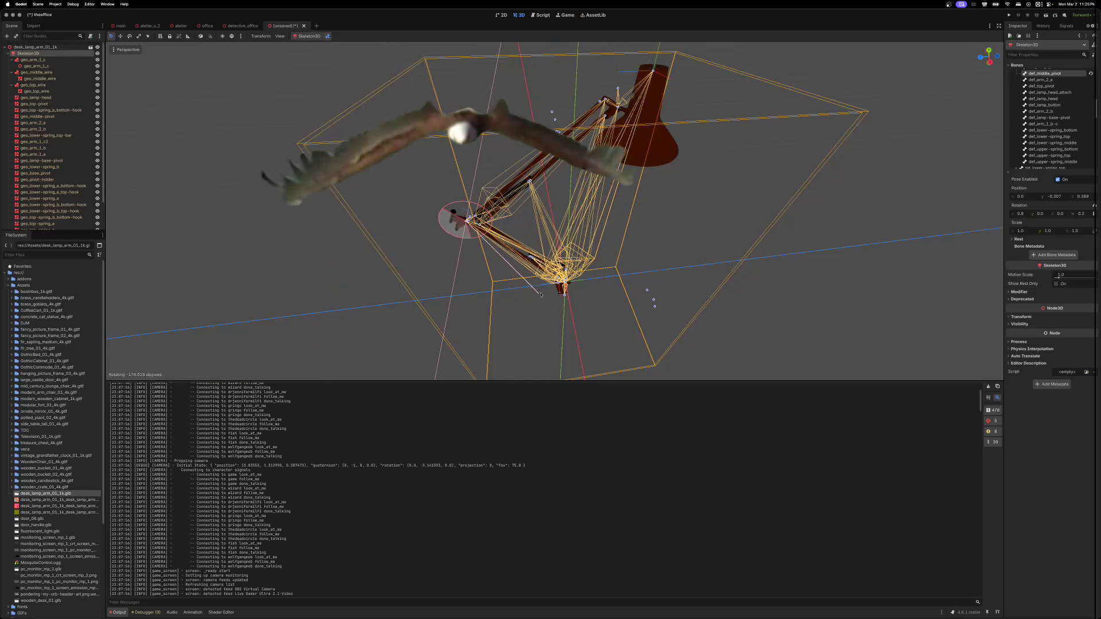
pyautogui.moveTo(411, 163); pyautogui.dragTo(414, 186)
pyautogui.moveTo(487, 255); pyautogui.dragTo(377, 211)
pyautogui.scroll(3, 726, 279)
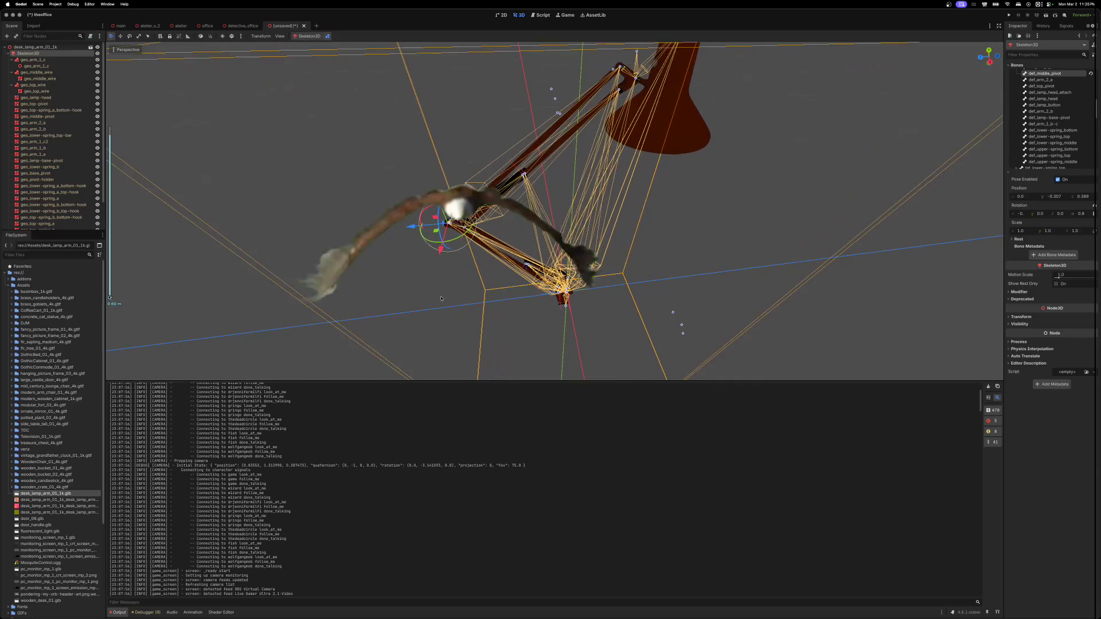
pyautogui.scroll(-10, 725, 279)
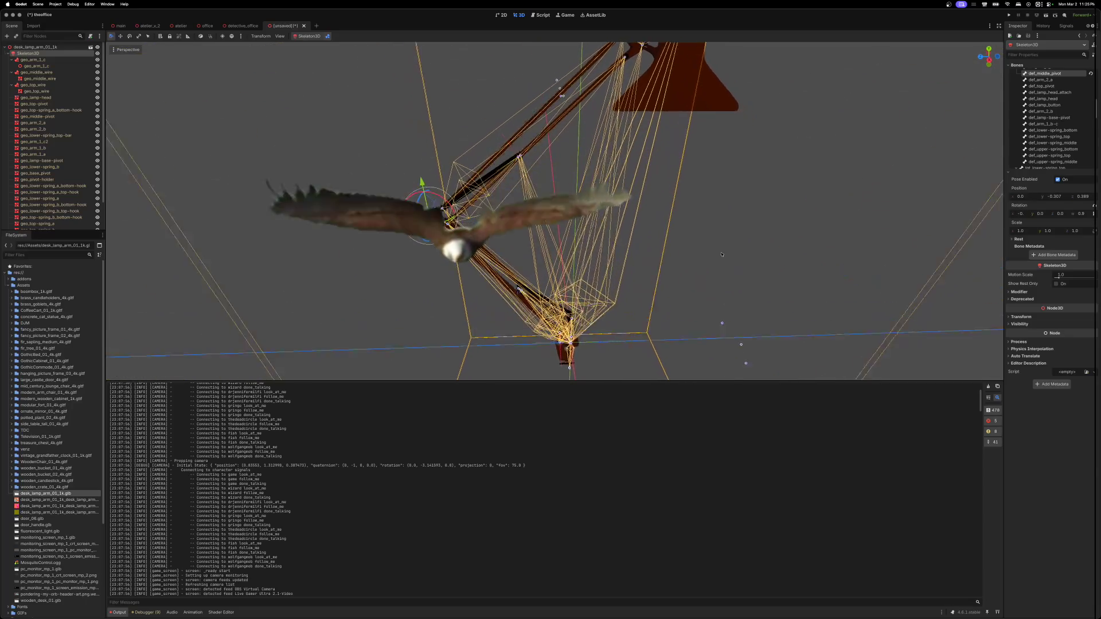
# - Rotate the wire end bone slightly and shift the lower arm bone along Y
pyautogui.click(719, 264)
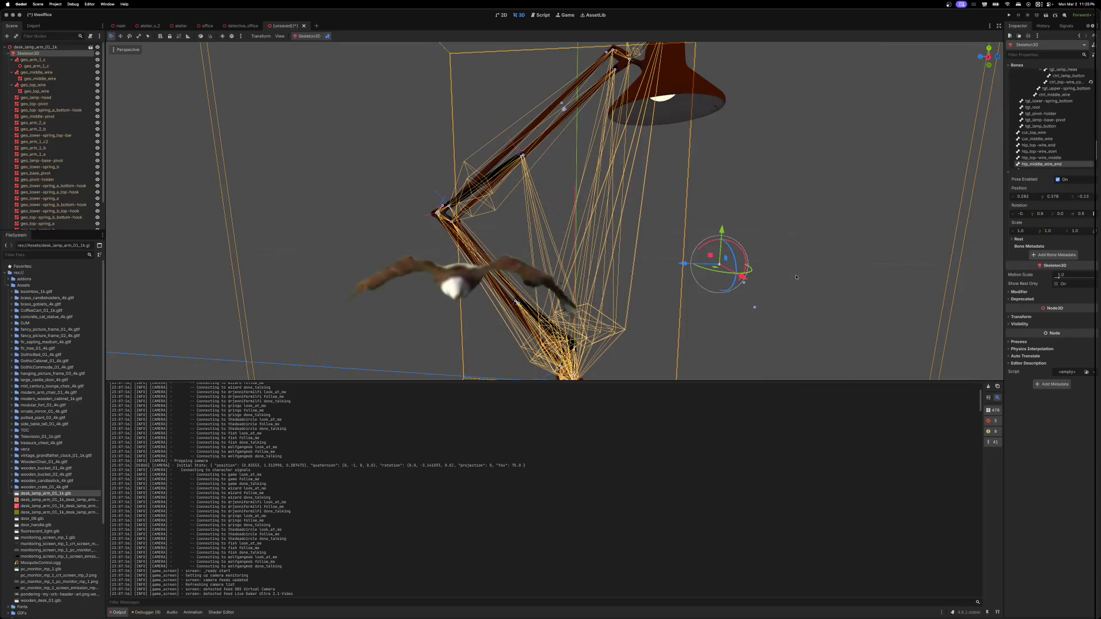
pyautogui.moveTo(734, 245)
pyautogui.mouseDown()
pyautogui.moveTo(724, 233)
pyautogui.moveTo(746, 233)
pyautogui.mouseUp()
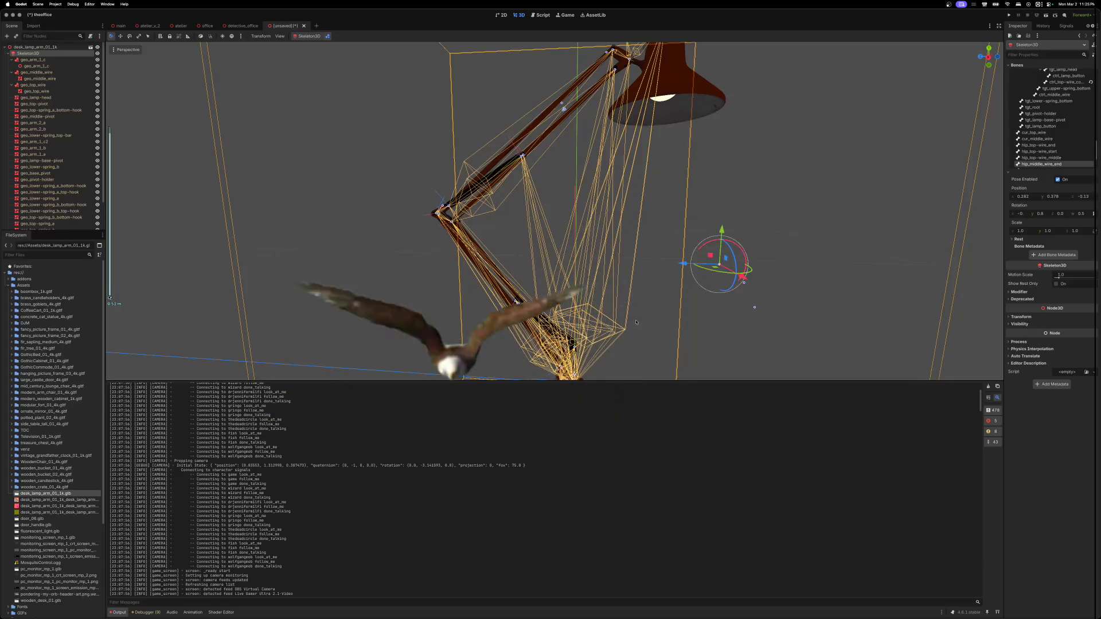
pyautogui.scroll(-2, 745, 233)
pyautogui.click(521, 290)
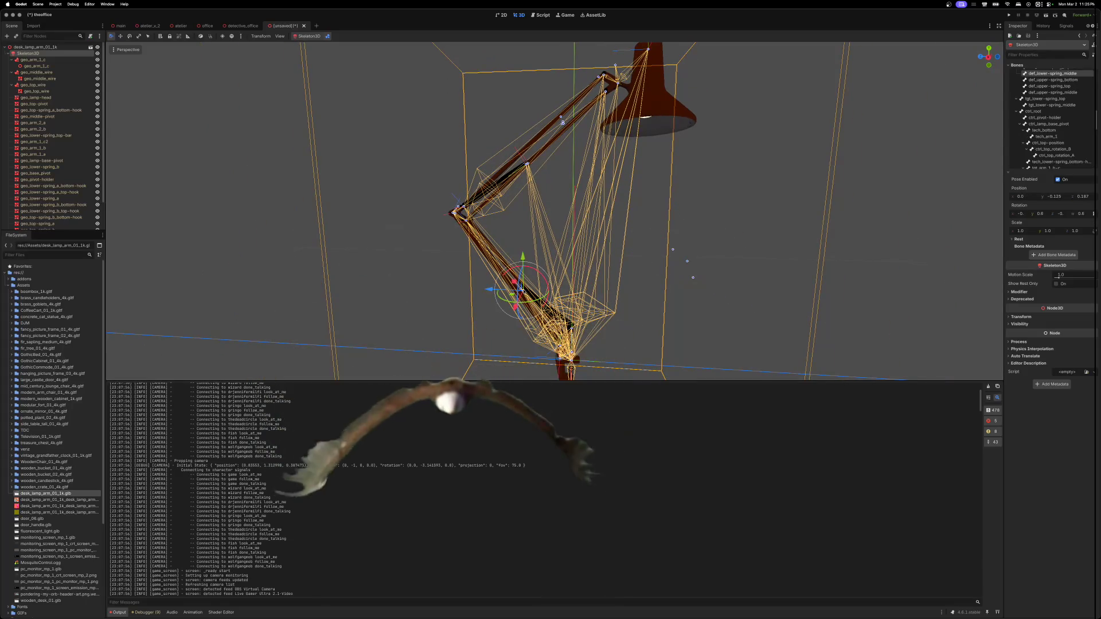
pyautogui.moveTo(523, 257)
pyautogui.mouseDown()
pyautogui.moveTo(524, 247)
pyautogui.moveTo(524, 264)
pyautogui.mouseUp()
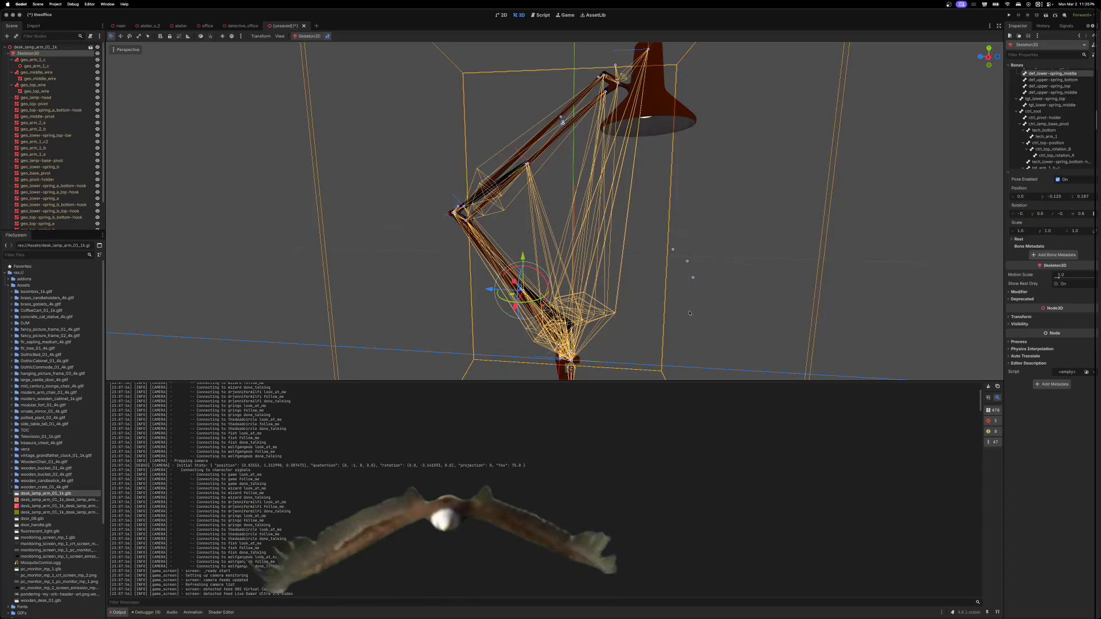
# - Move the tgt_top_pivot bone along Y, then cancel that move
pyautogui.hscroll(3, 680, 298)
pyautogui.hscroll(8, 680, 299)
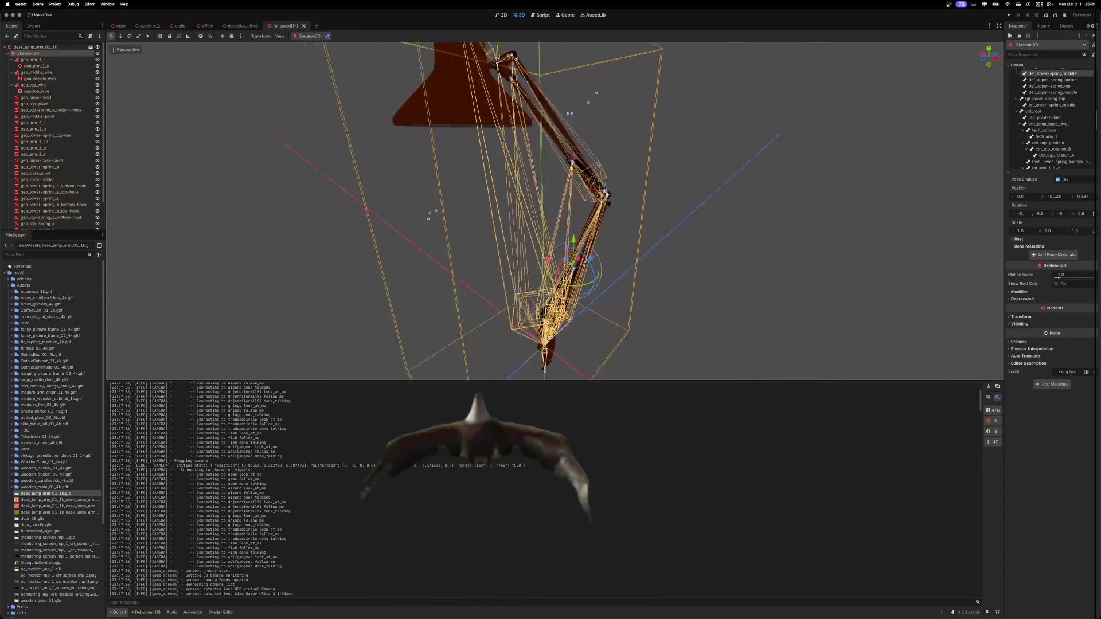
pyautogui.scroll(-10, 510, 279)
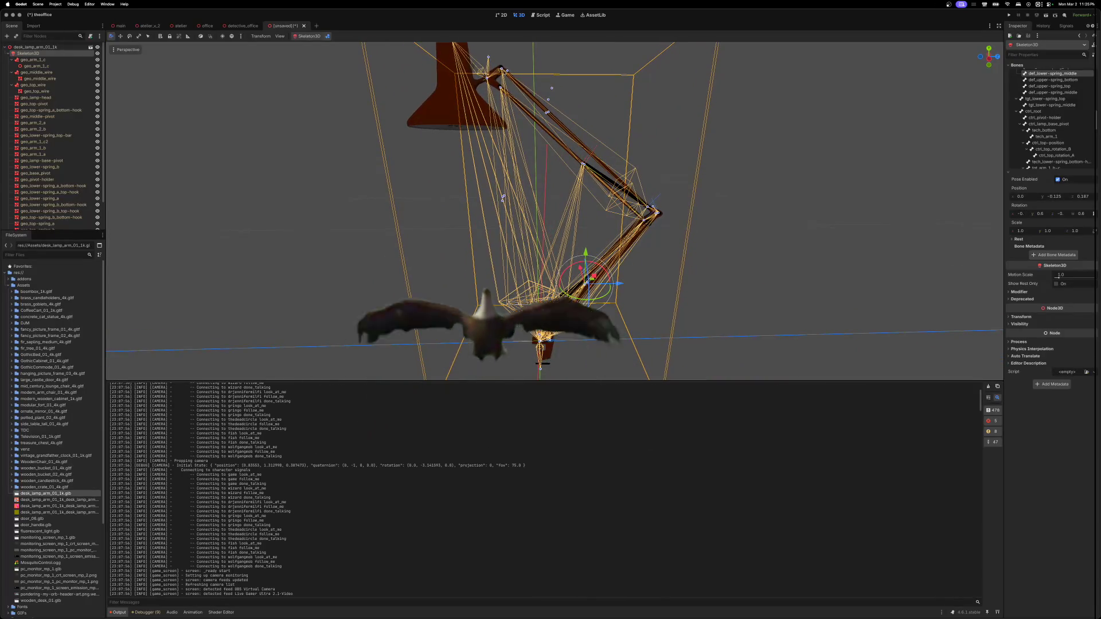
pyautogui.click(559, 125)
pyautogui.scroll(-3, 559, 125)
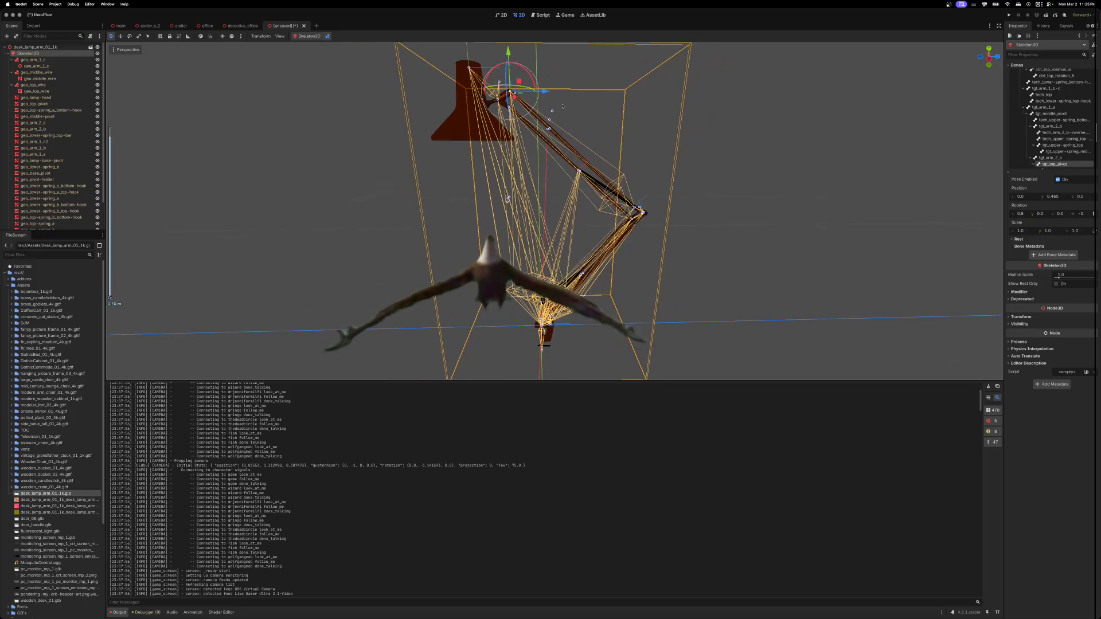
pyautogui.moveTo(509, 71)
pyautogui.mouseDown()
pyautogui.moveTo(481, 212)
pyautogui.moveTo(508, 100)
pyautogui.moveTo(768, 114)
pyautogui.moveTo(663, 138)
pyautogui.mouseUp()
pyautogui.press('Escape')
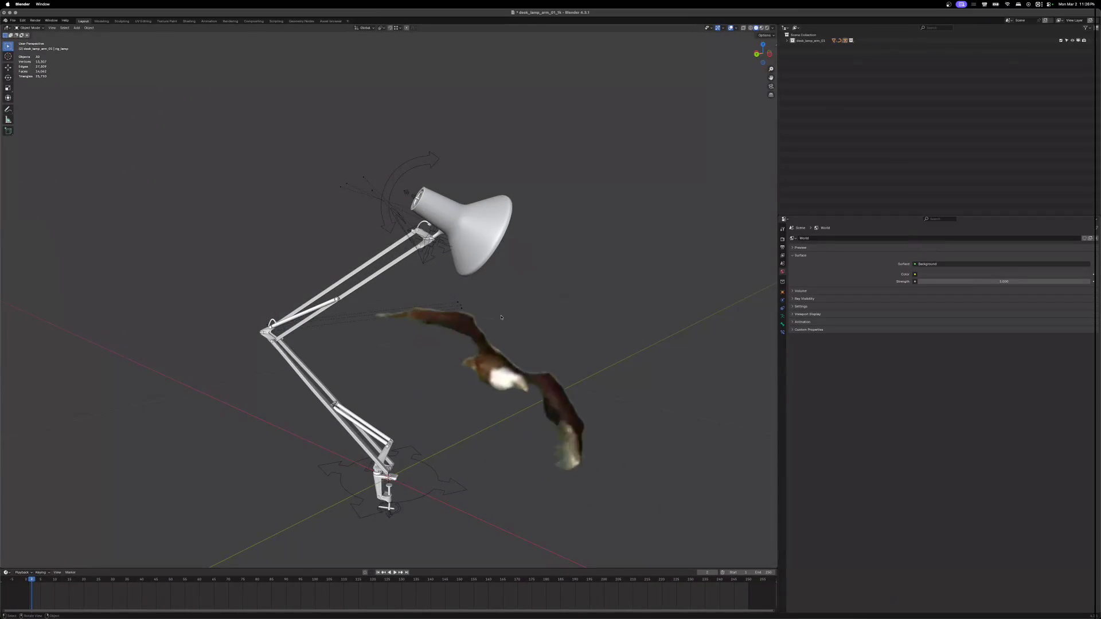
# - Expand the desk lamp collection, toggle pose mode, and rotate the lamp head
pyautogui.click(787, 41)
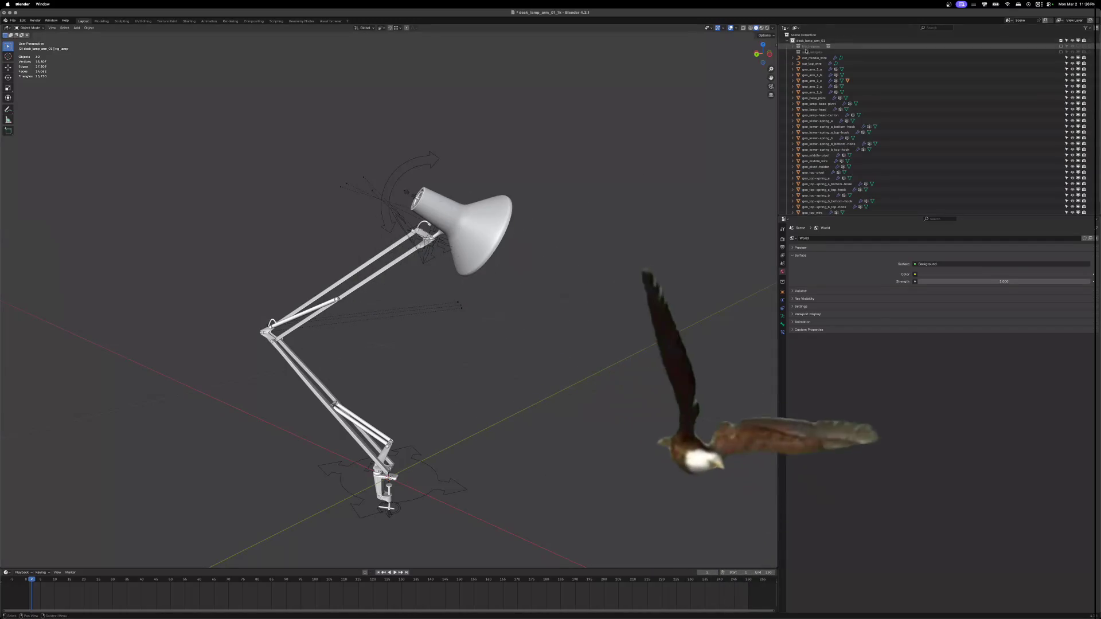
pyautogui.scroll(-2, 818, 134)
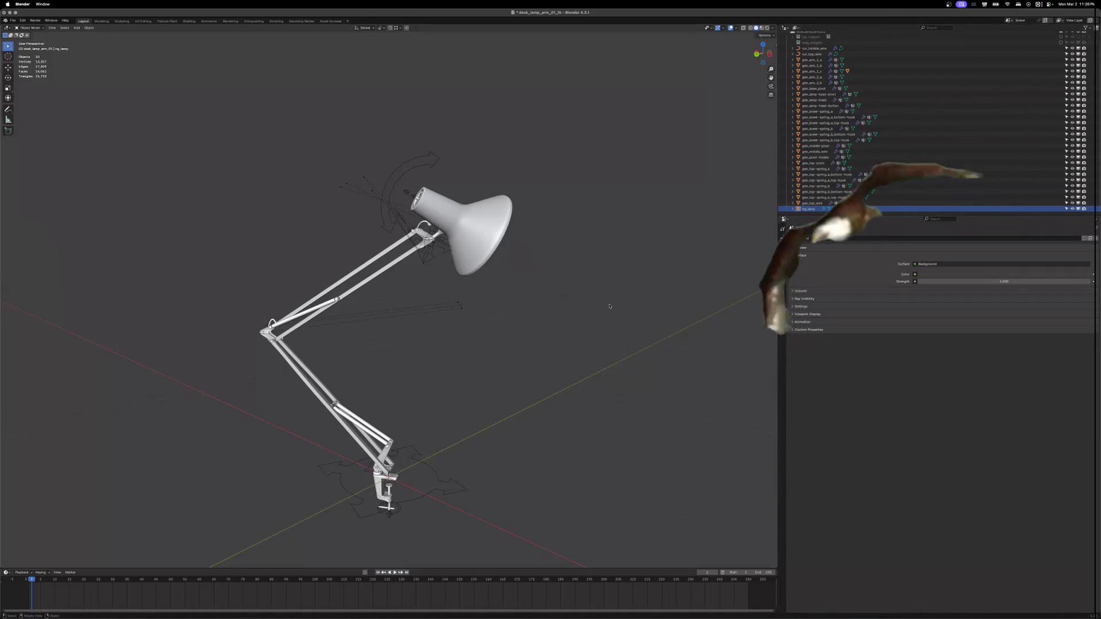
pyautogui.hotkey('ctrl', 'Tab')
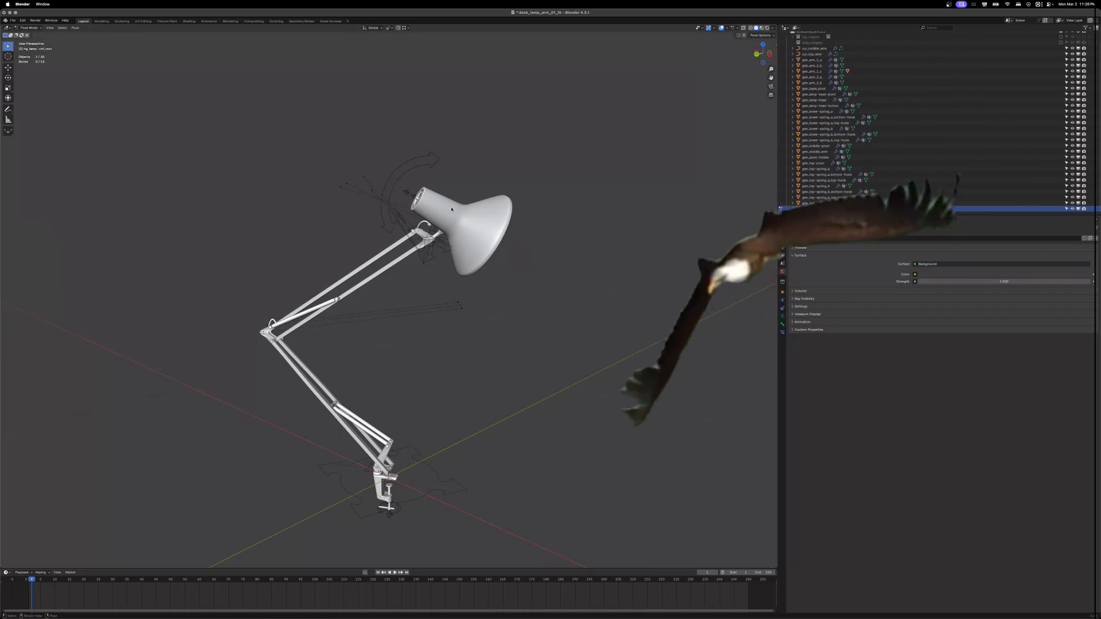
pyautogui.hotkey('ctrl', 'Tab')
pyautogui.click(468, 230)
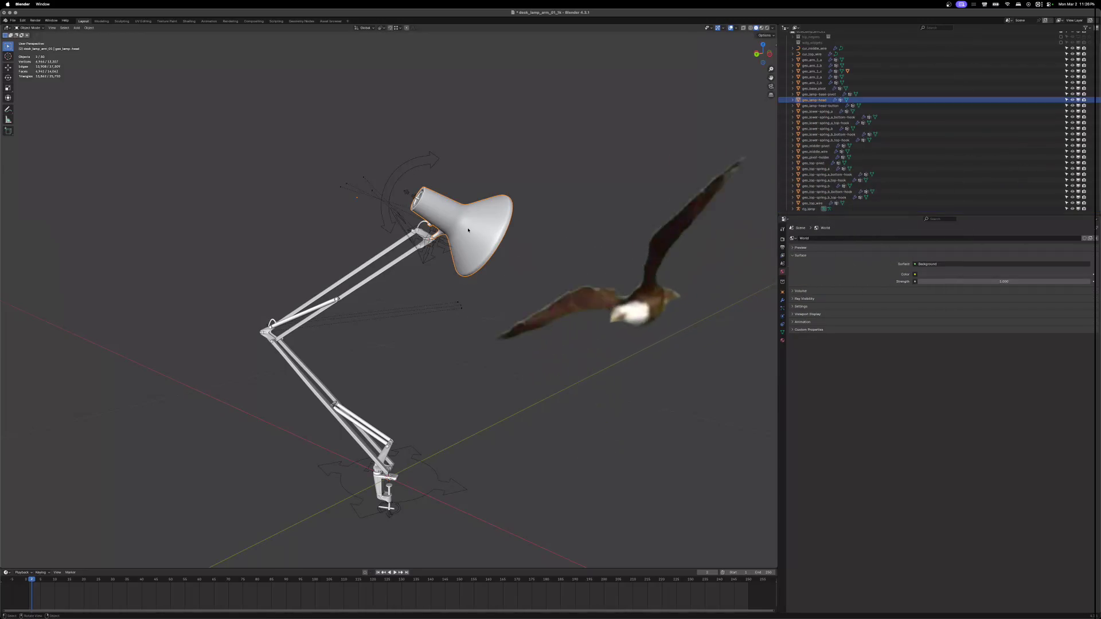
pyautogui.press('r')
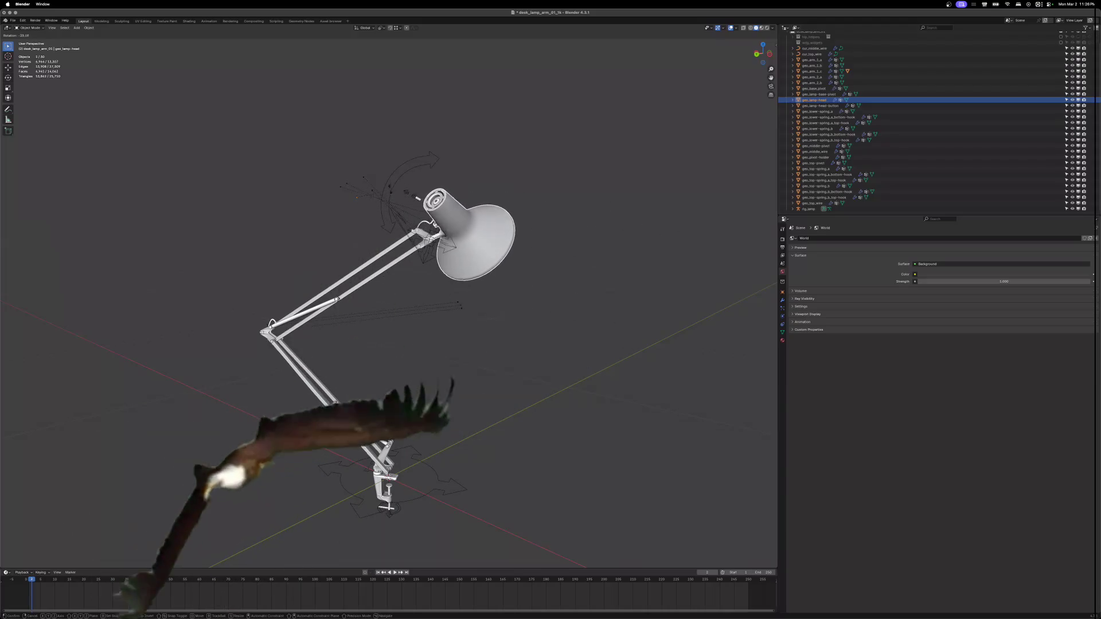
pyautogui.click(590, 259)
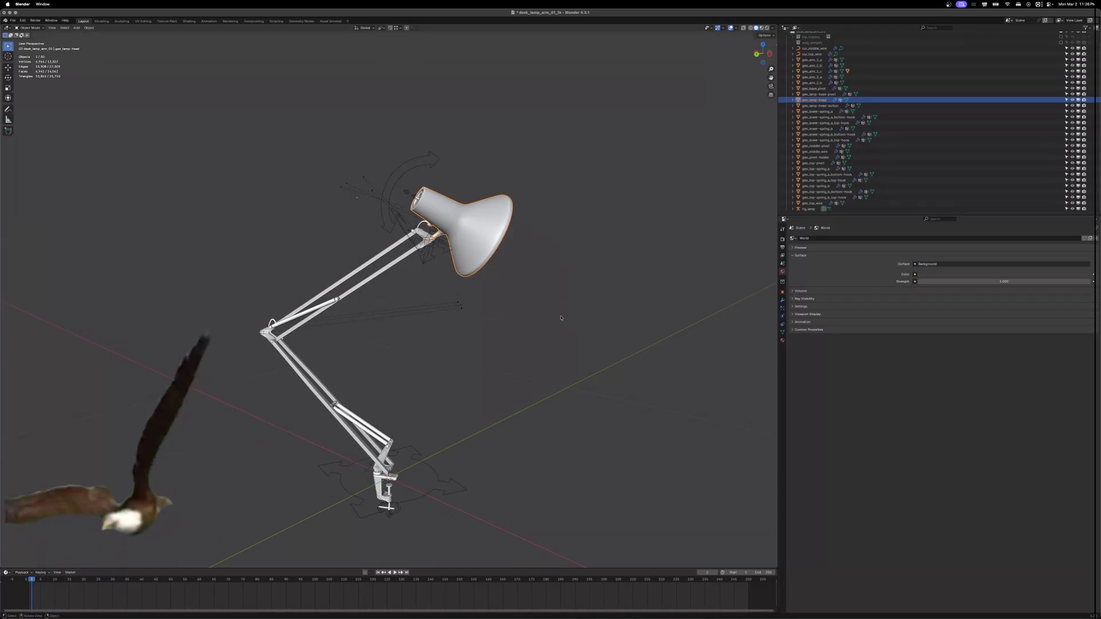
# - Re-rotate the lamp head from a top-down view, then quit Blender through the save prompt
pyautogui.moveTo(749, 38); pyautogui.dragTo(582, 220)
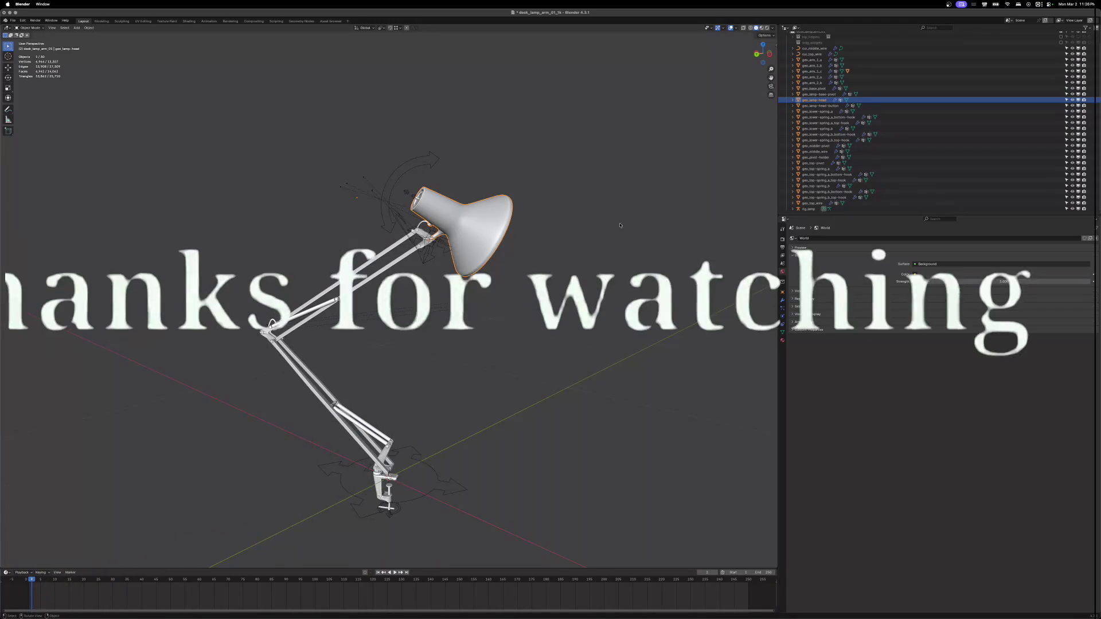
pyautogui.scroll(3, 543, 203)
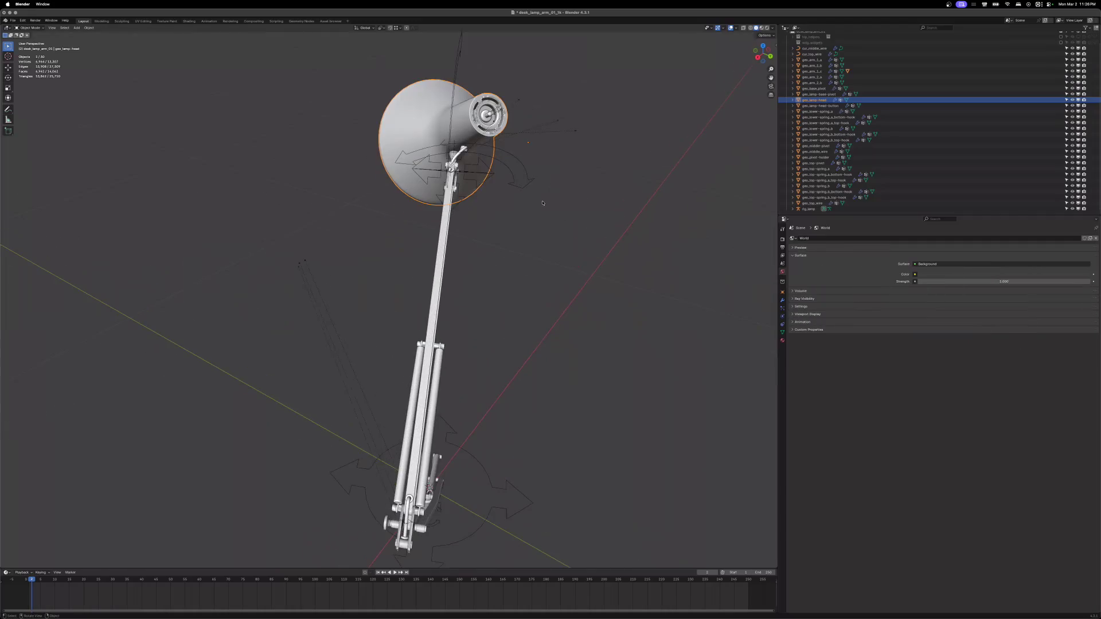
pyautogui.scroll(-10, 559, 211)
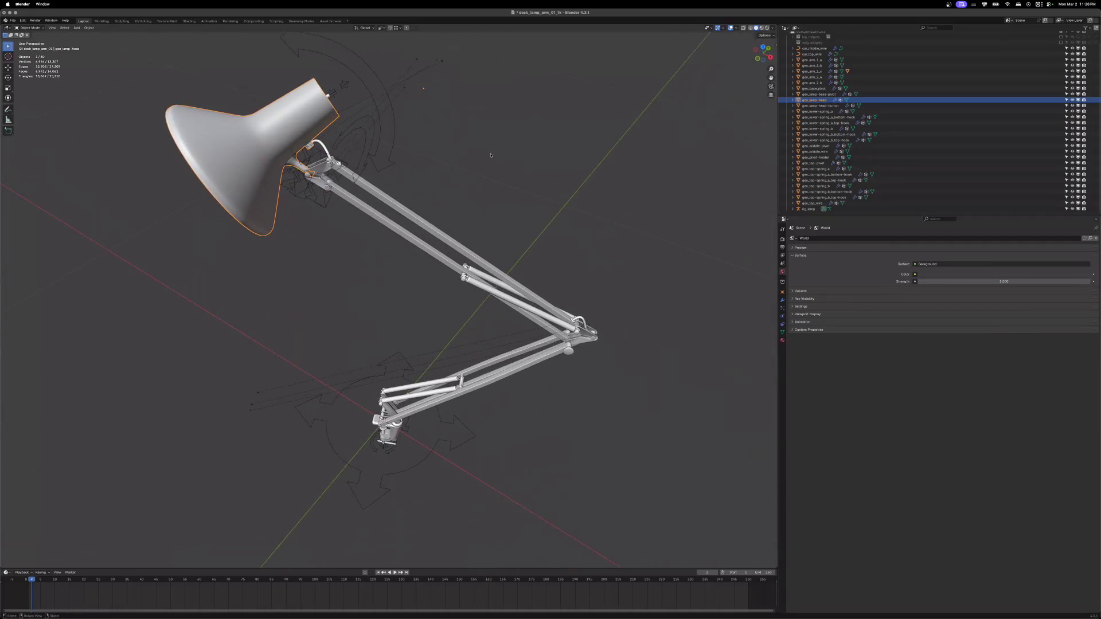
pyautogui.scroll(5, 479, 150)
pyautogui.moveTo(472, 131); pyautogui.dragTo(321, 86)
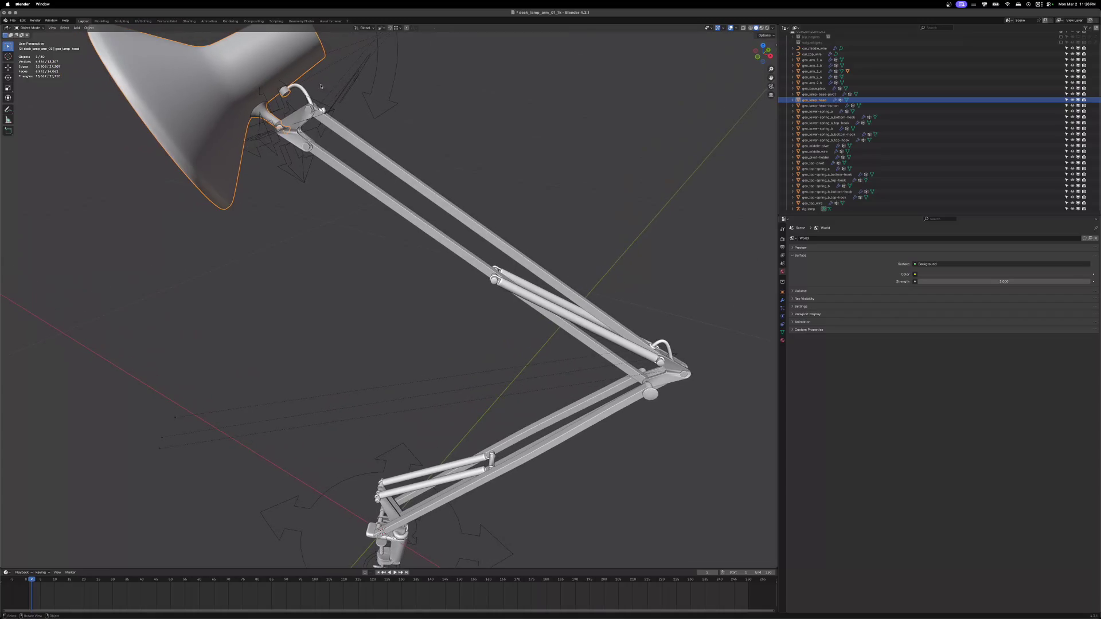
pyautogui.press('r')
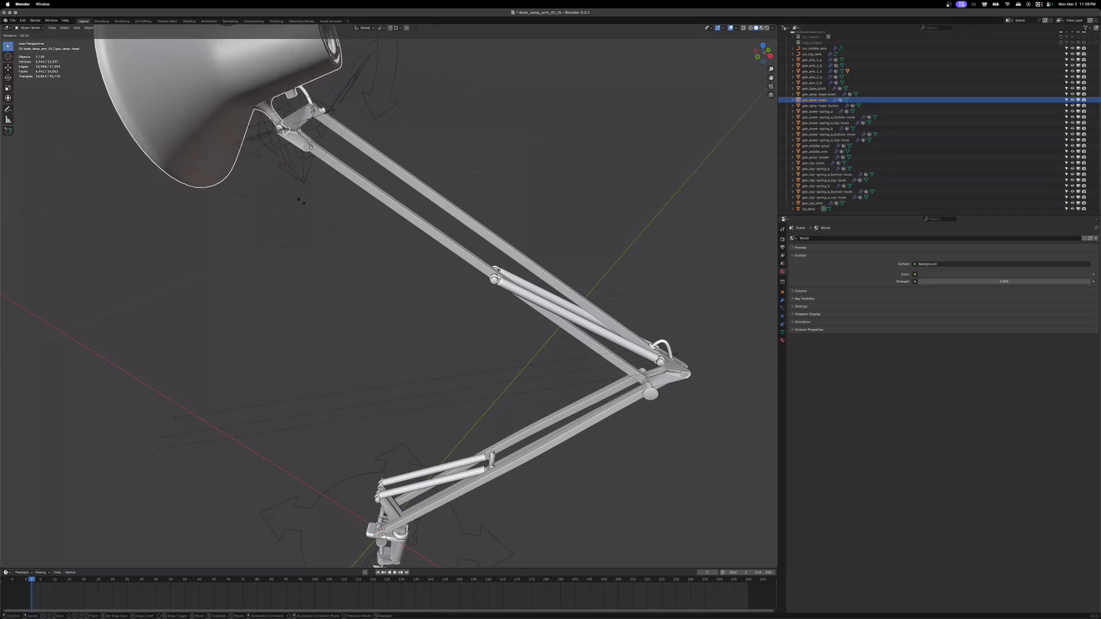
pyautogui.moveTo(438, 109)
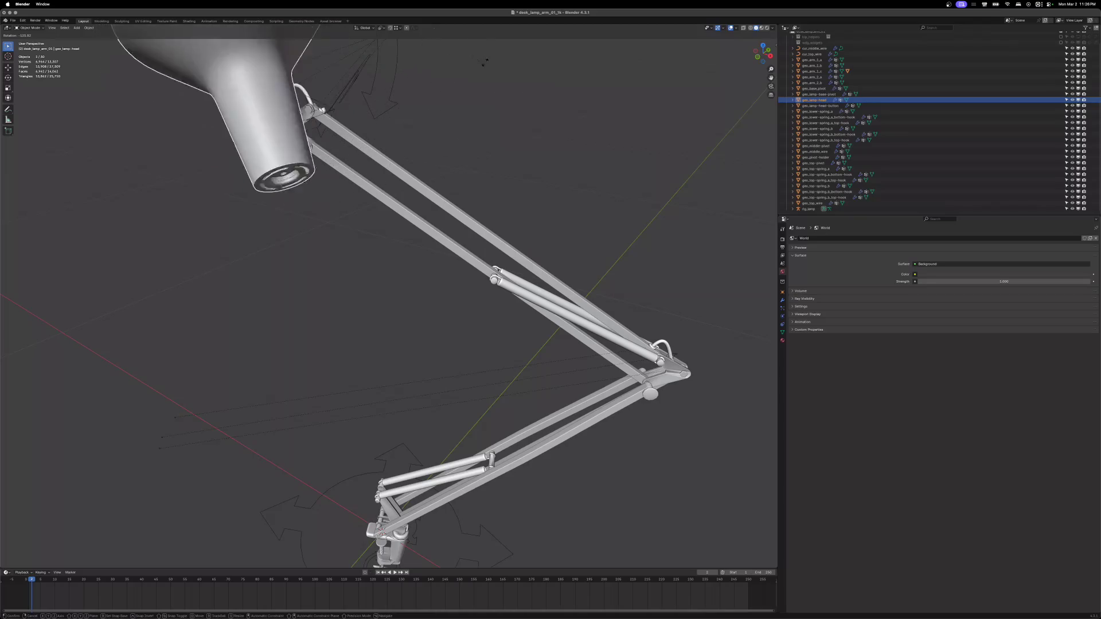
pyautogui.moveTo(431, 141)
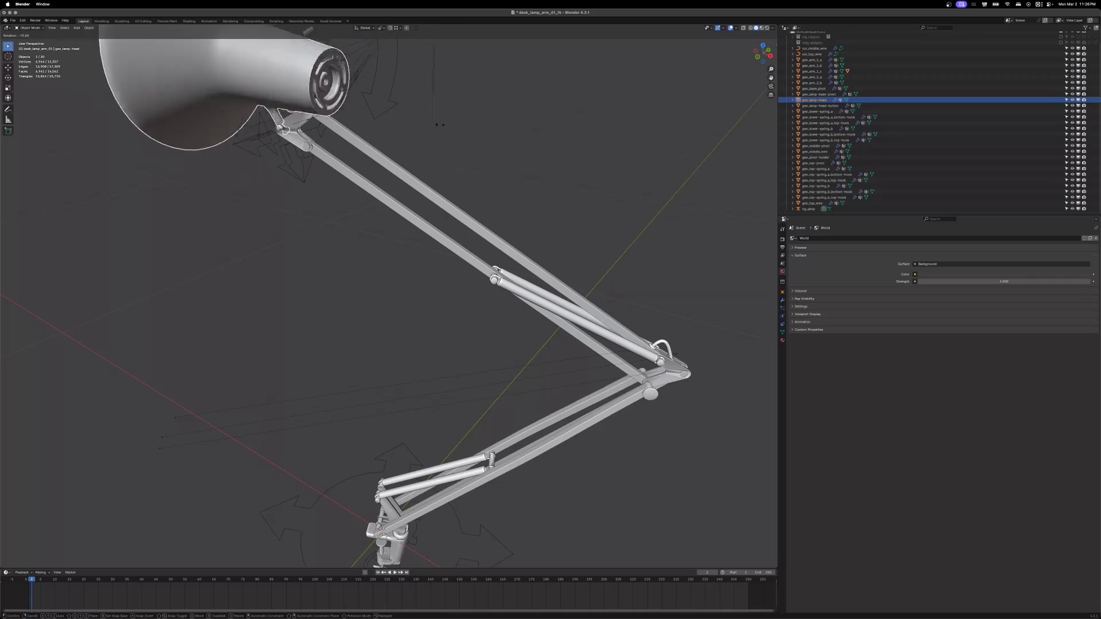
pyautogui.click(449, 127)
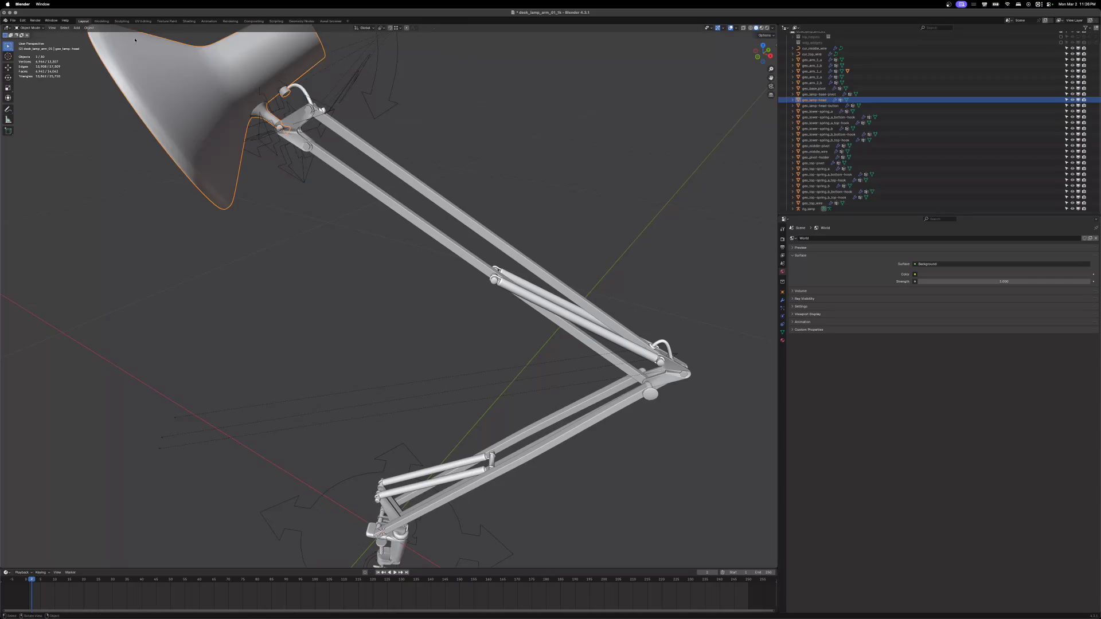
pyautogui.press('super+q')
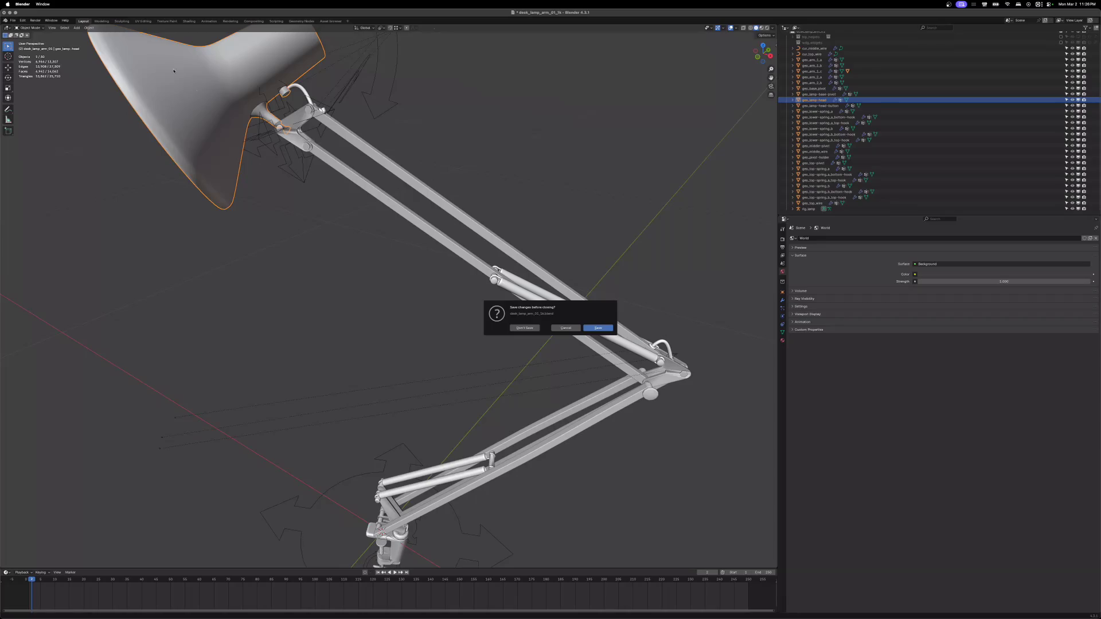
pyautogui.click(525, 328)
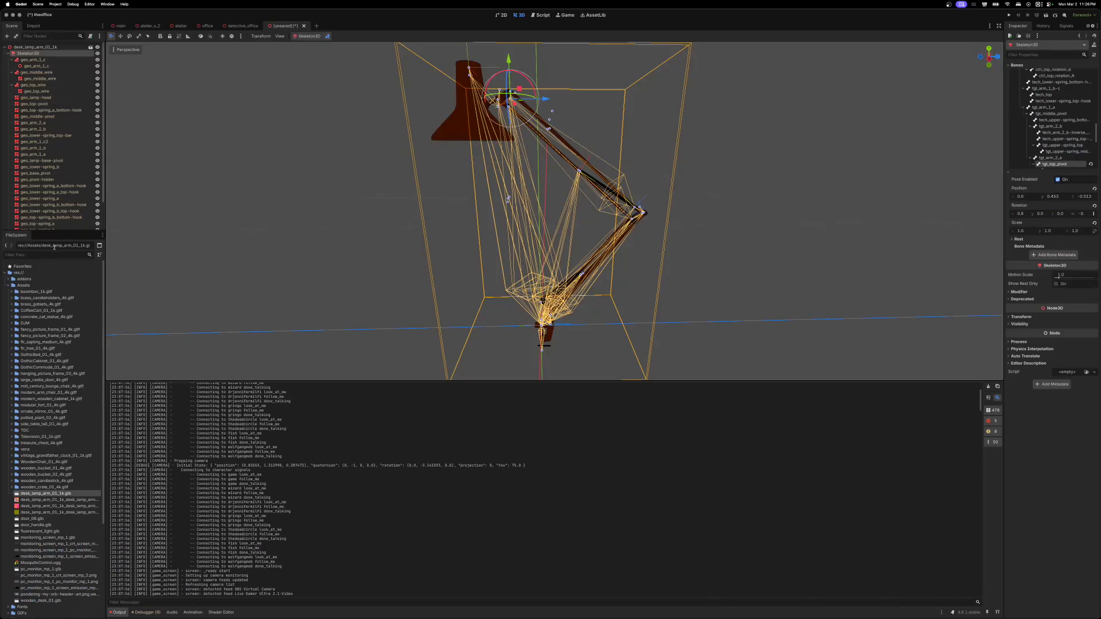
# - Close the lamp scene with Don't Save and remove the four desk_lamp files from Assets
pyautogui.click(304, 26)
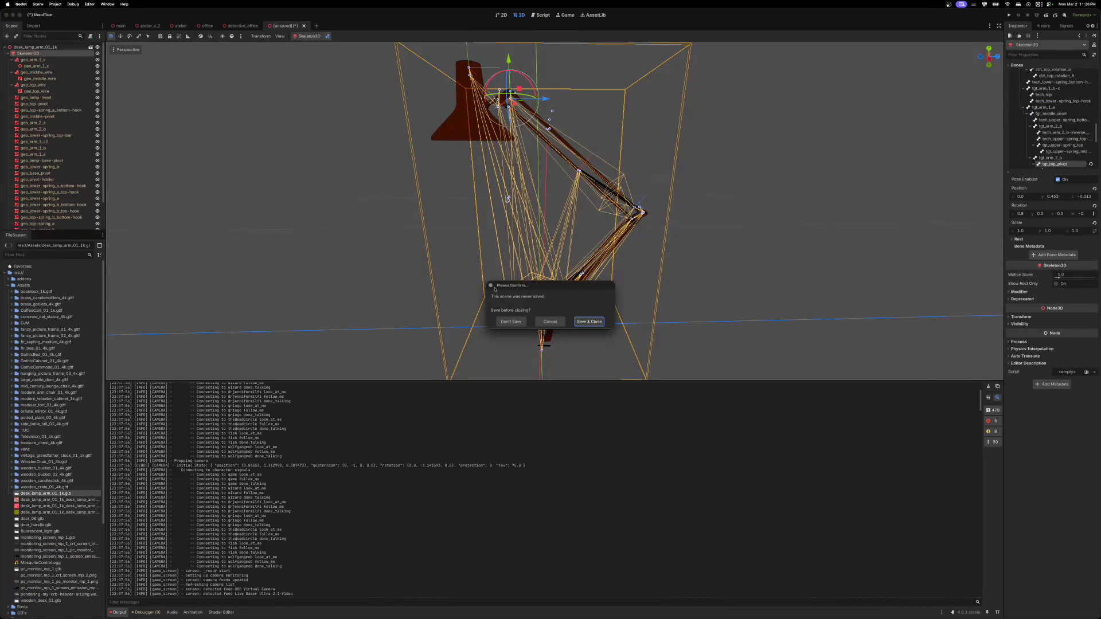
pyautogui.click(511, 322)
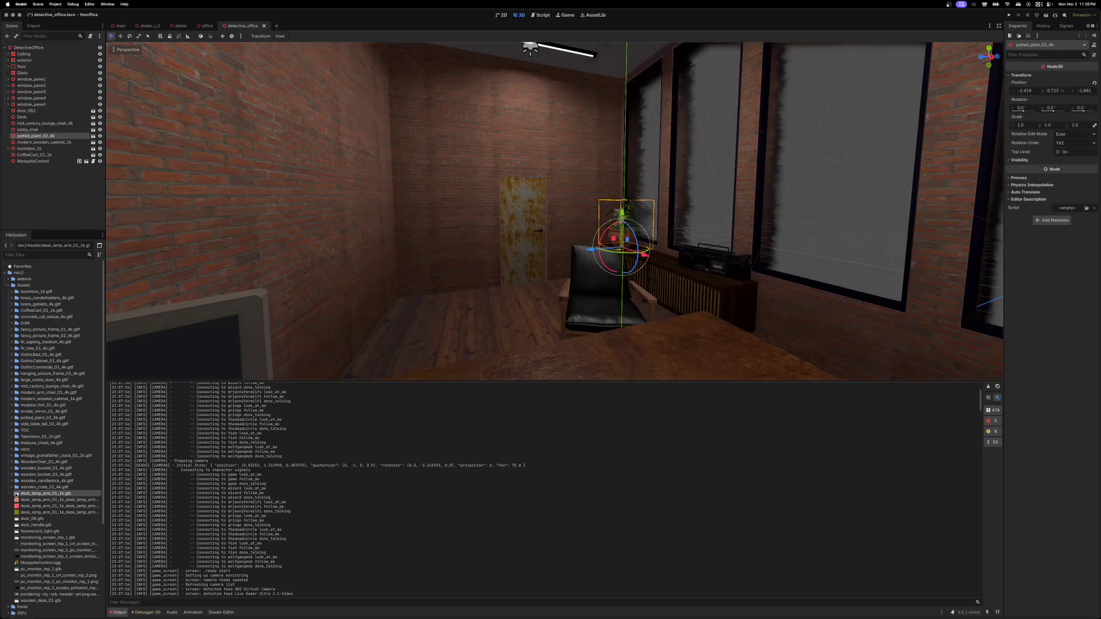
pyautogui.keyDown('shift'); pyautogui.click(39, 511); pyautogui.keyUp('shift')
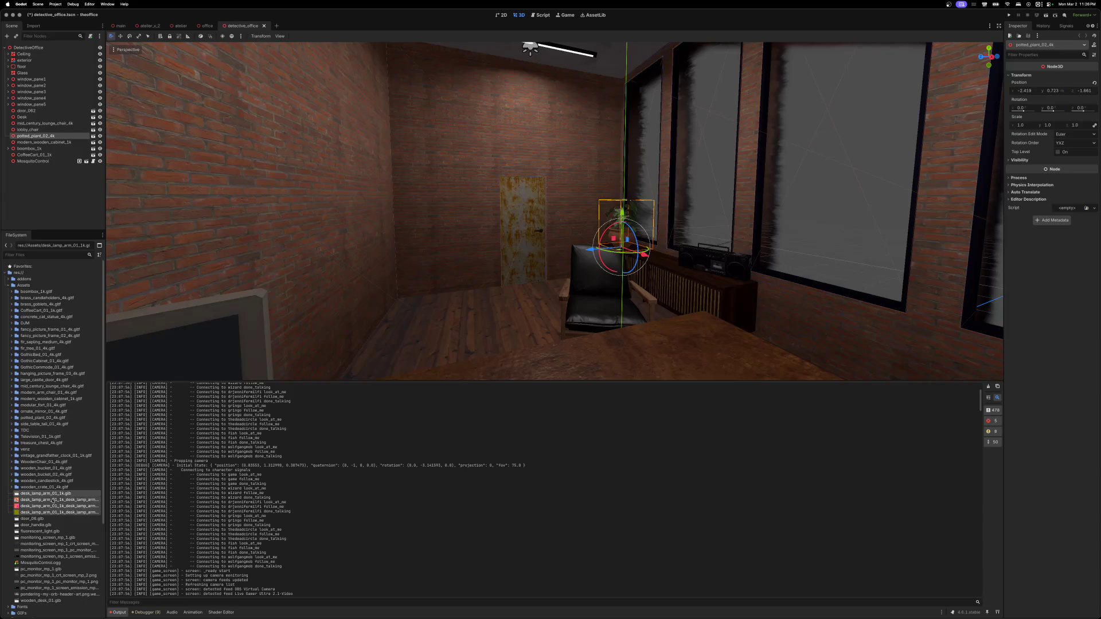
pyautogui.click(70, 512)
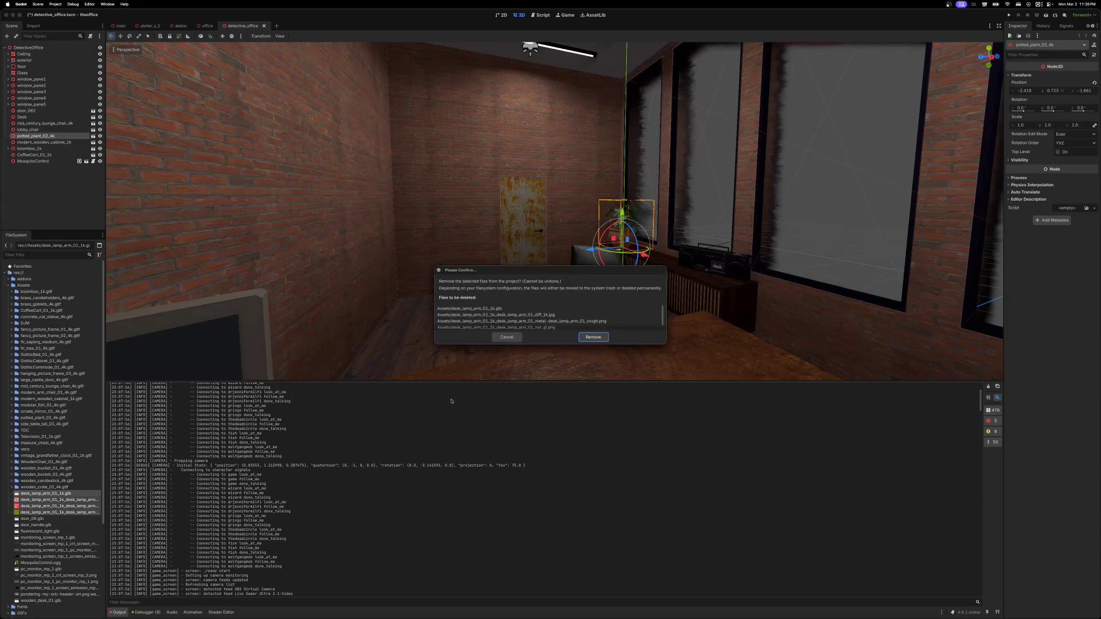
pyautogui.click(587, 338)
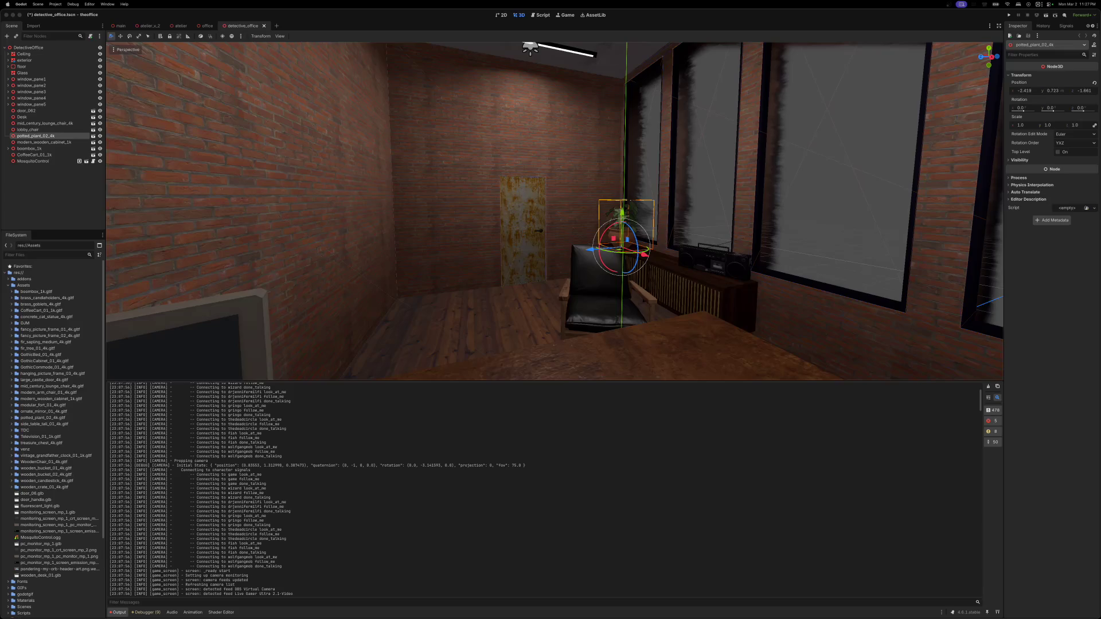
# - Page through the Retro 80's VOL.4 Electronics gallery images in Safari, then minimize the browser
pyautogui.press('super+Tab')
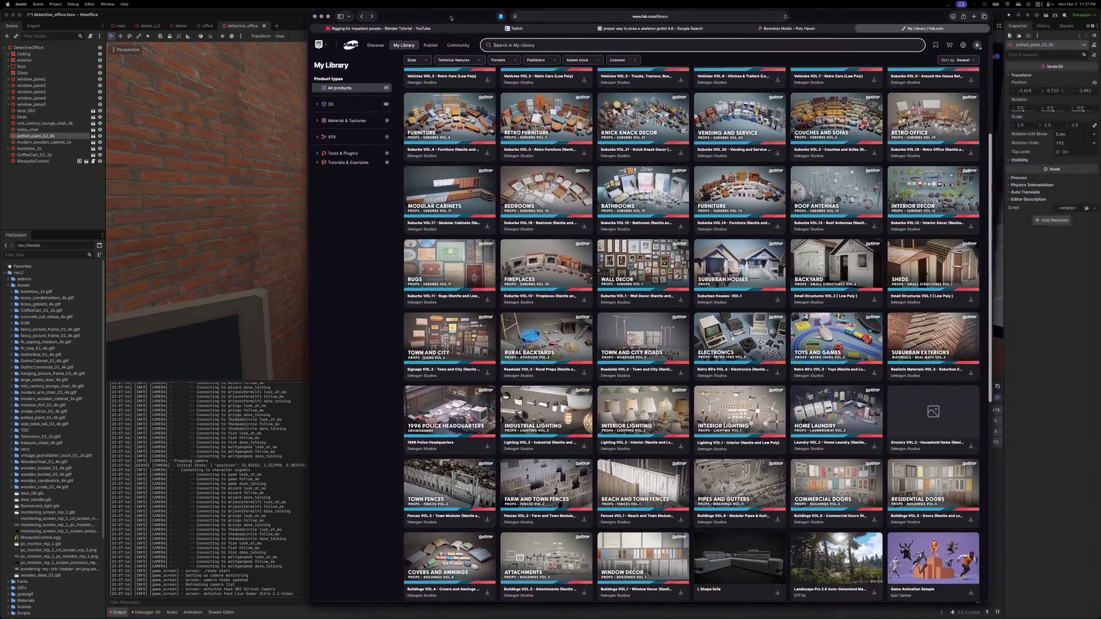
pyautogui.moveTo(450, 18); pyautogui.dragTo(441, 18)
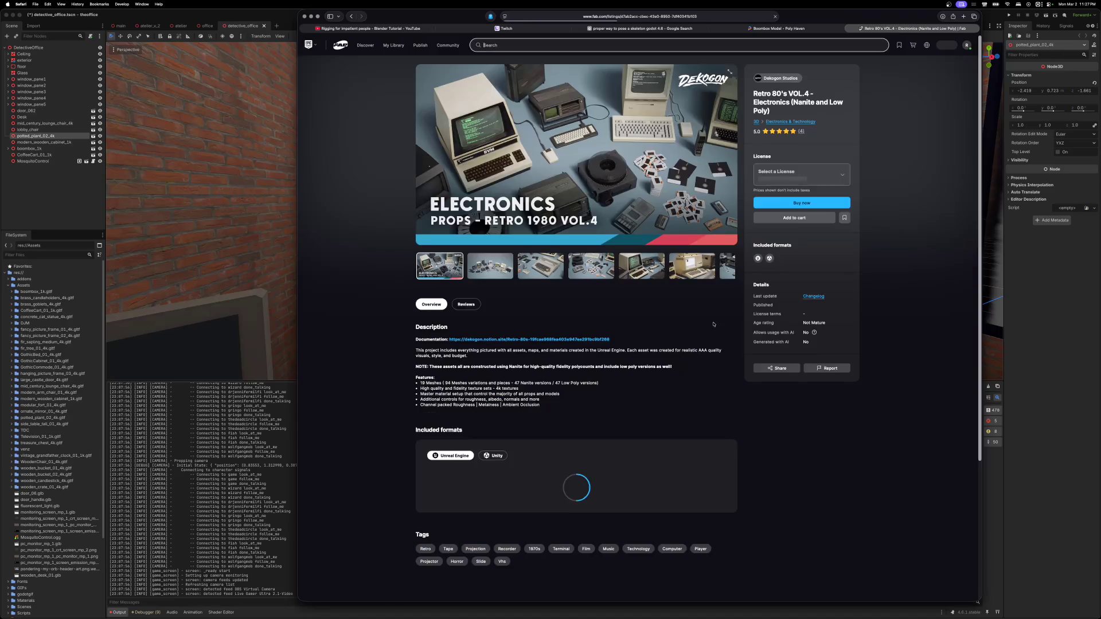
pyautogui.click(512, 273)
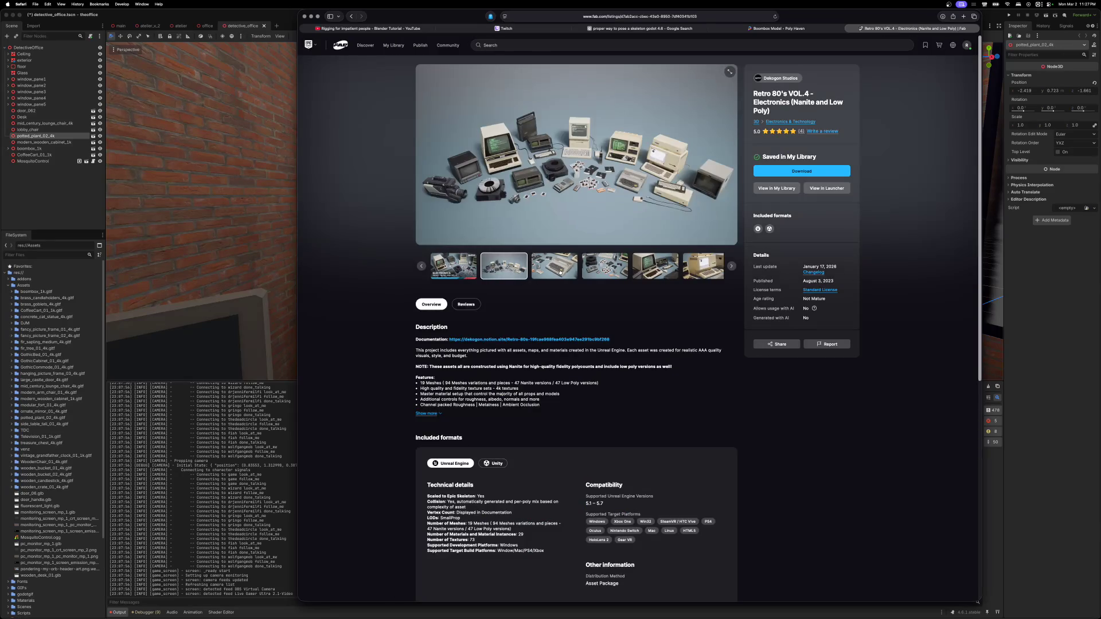
pyautogui.click(559, 275)
pyautogui.click(604, 266)
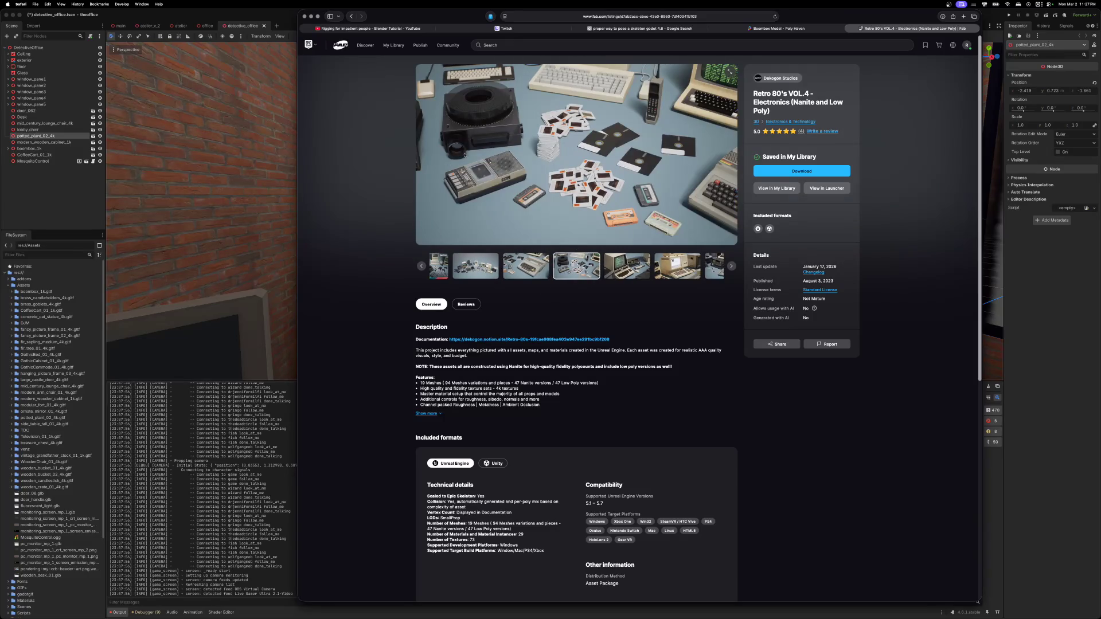
pyautogui.click(629, 264)
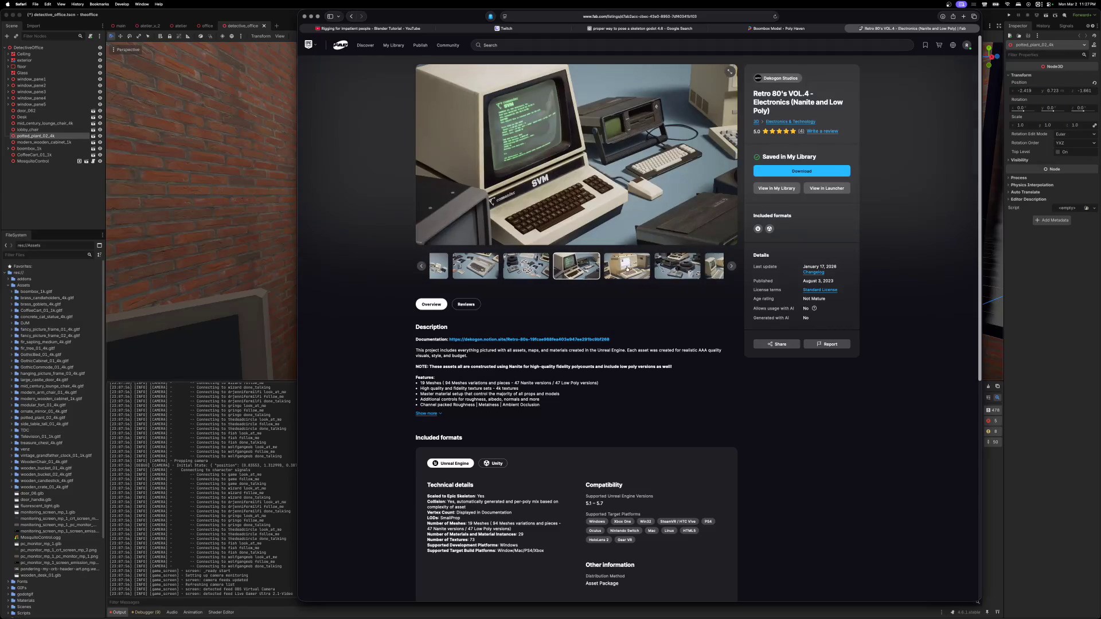
pyautogui.click(627, 266)
pyautogui.click(624, 268)
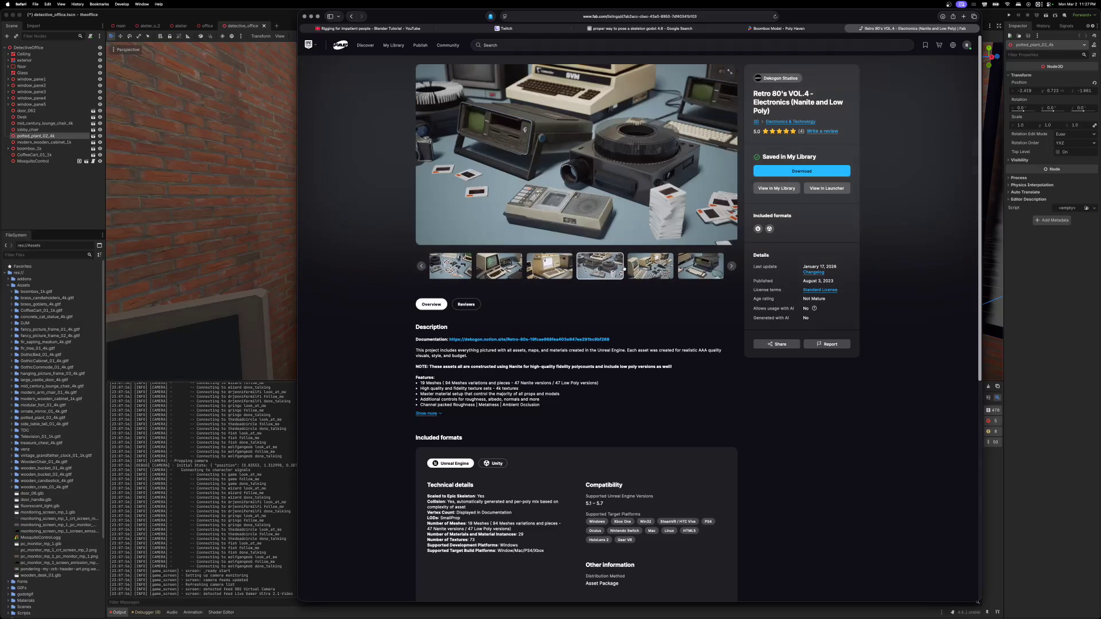
pyautogui.click(618, 265)
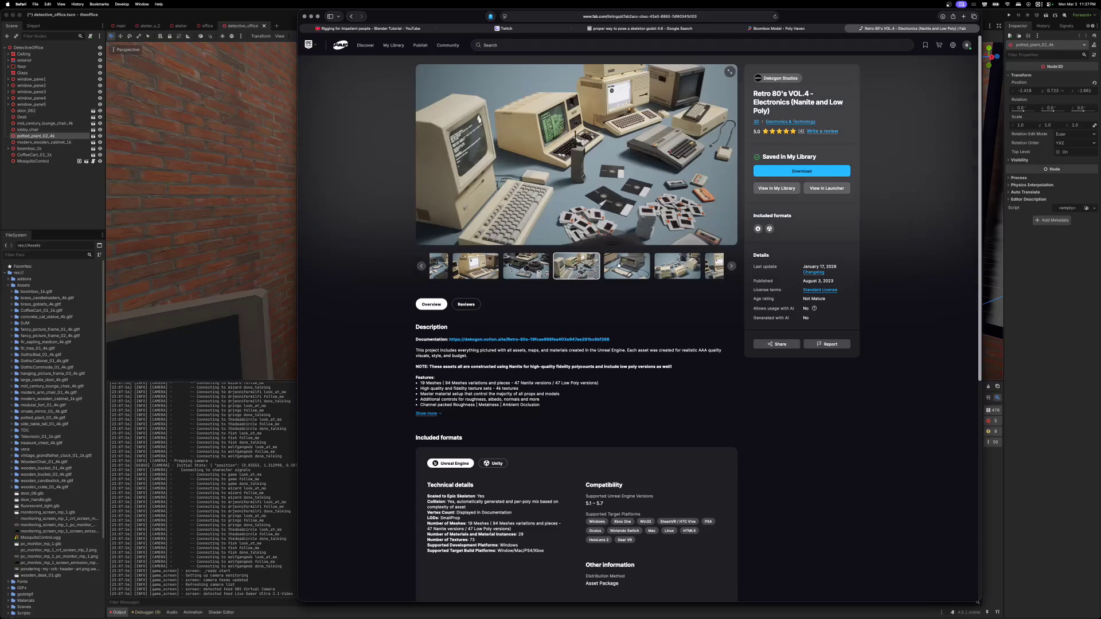
pyautogui.click(625, 268)
pyautogui.click(625, 261)
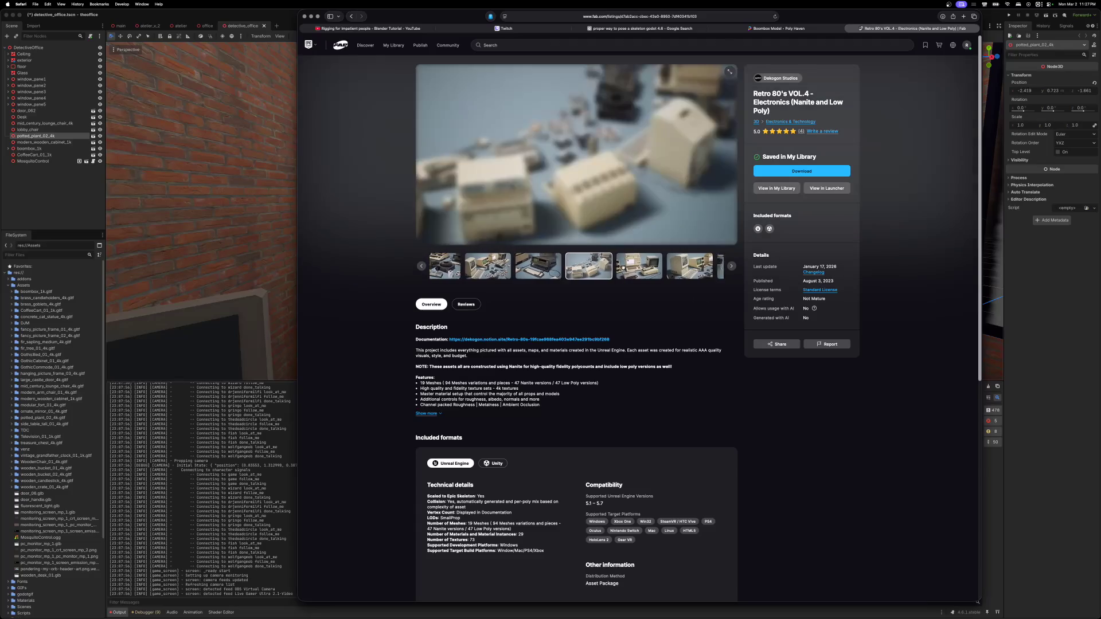
pyautogui.click(628, 268)
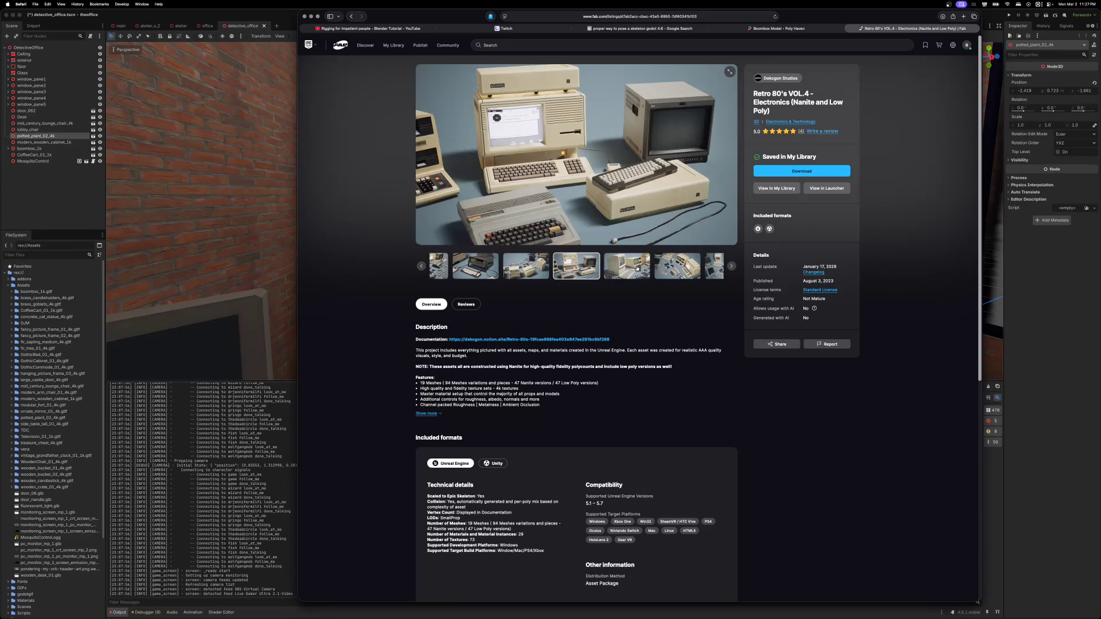
pyautogui.click(631, 268)
pyautogui.click(634, 266)
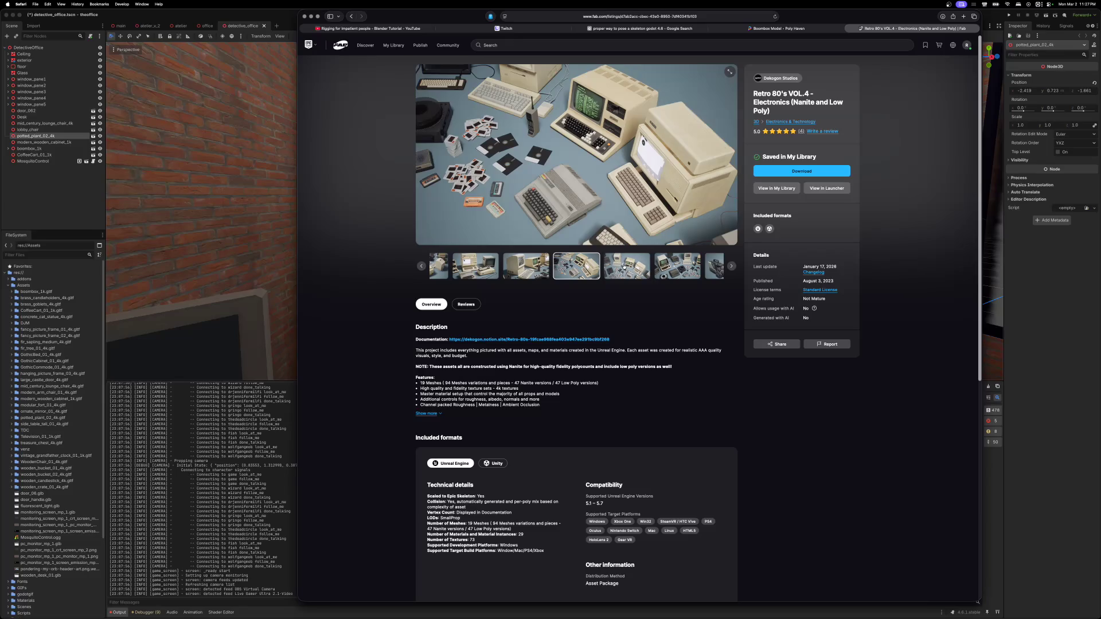
pyautogui.click(624, 266)
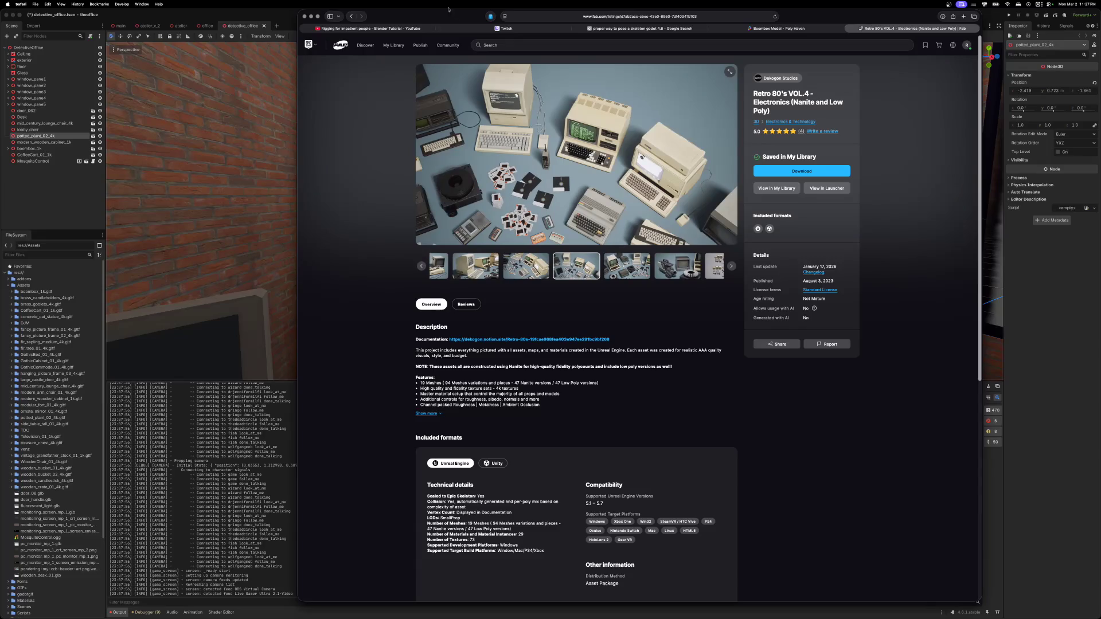
pyautogui.press('super+m')
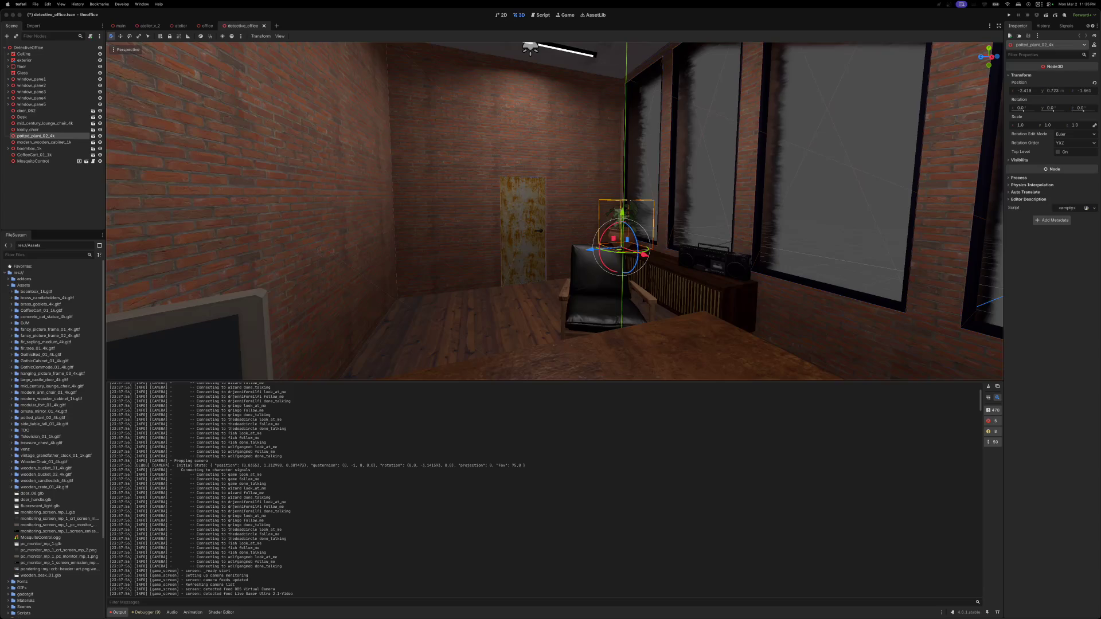
# - Save the detective_office scene in Godot and trash the desk_lamp_arm_01_1k.blend folder
pyautogui.click(882, 16)
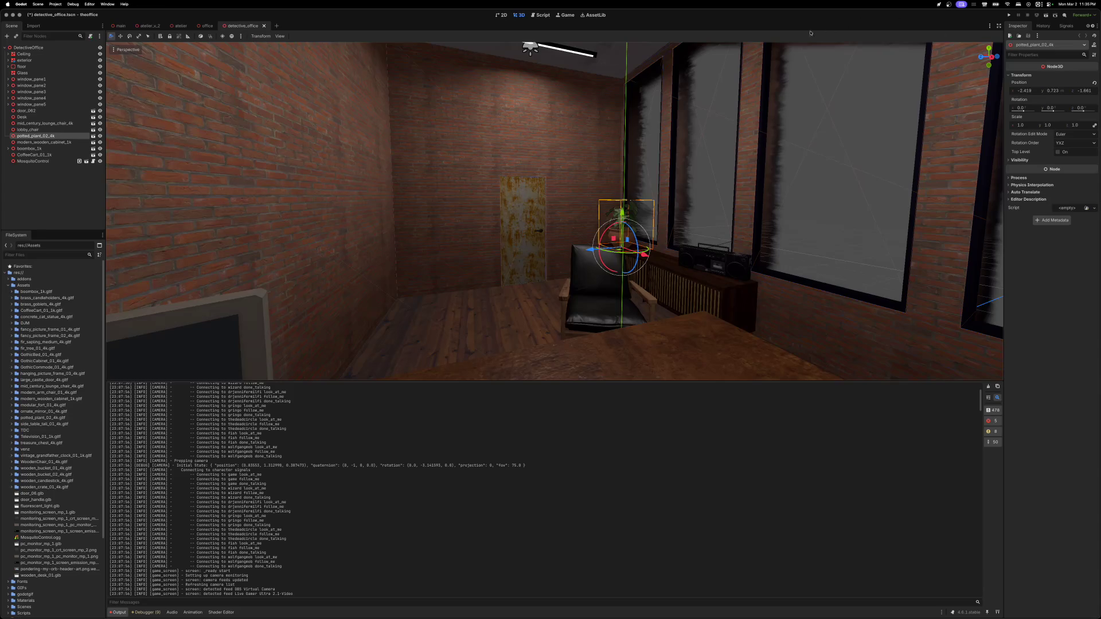
pyautogui.press('super+s')
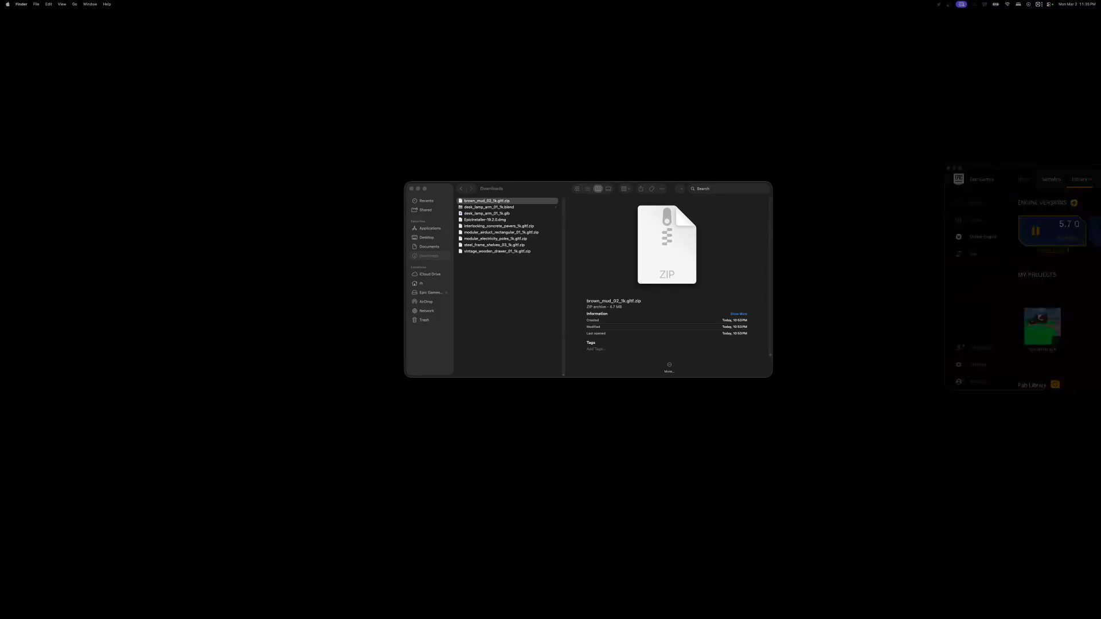
pyautogui.click(508, 319)
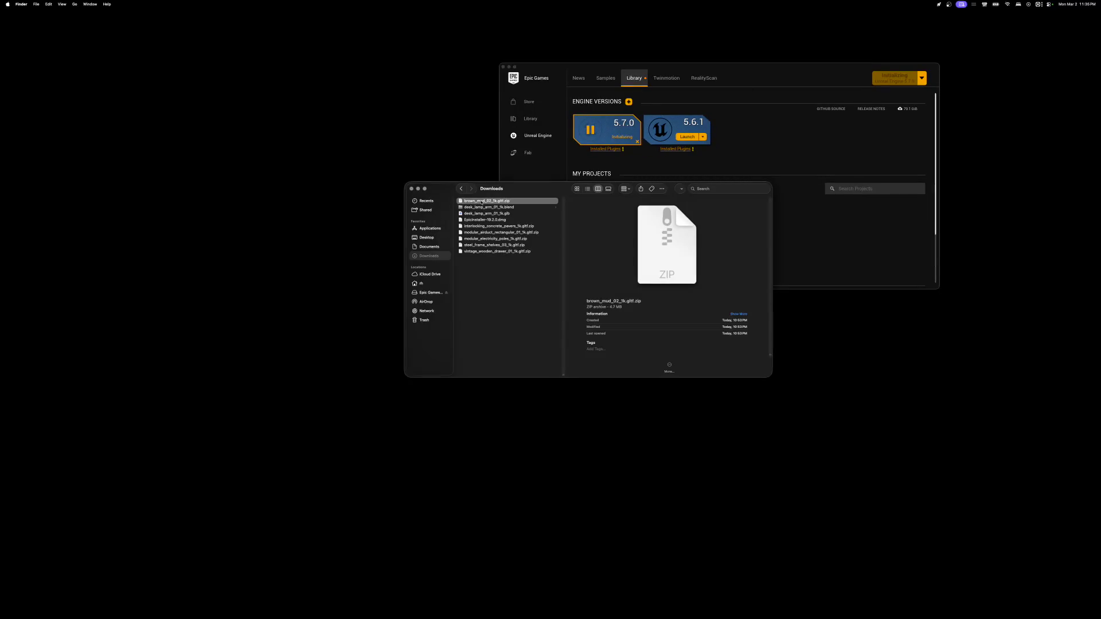
pyautogui.click(461, 208)
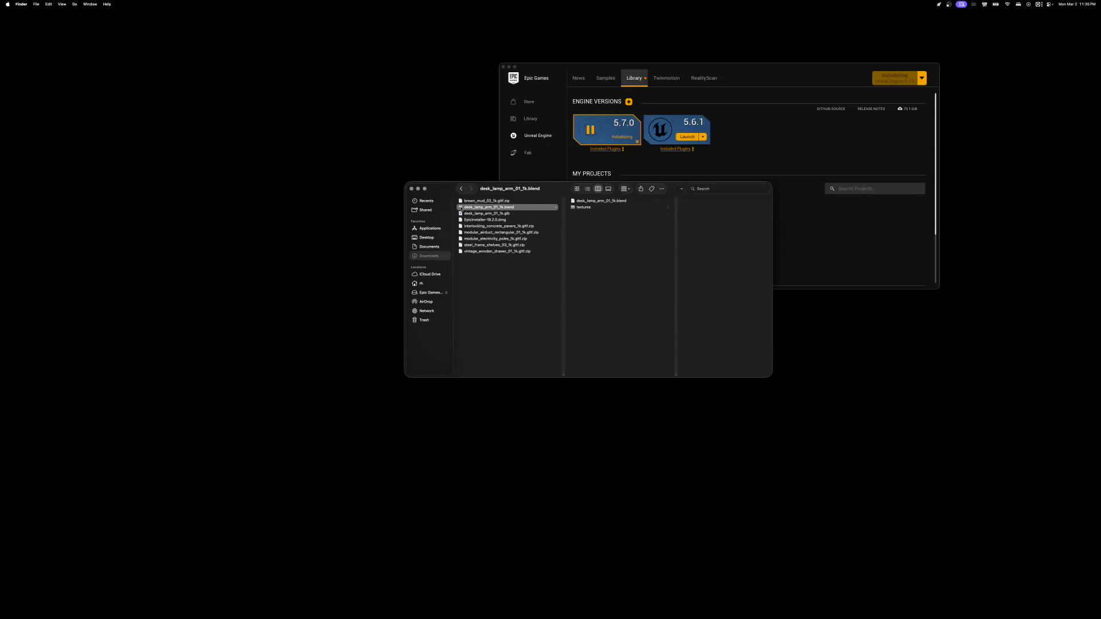
pyautogui.rightClick(462, 210)
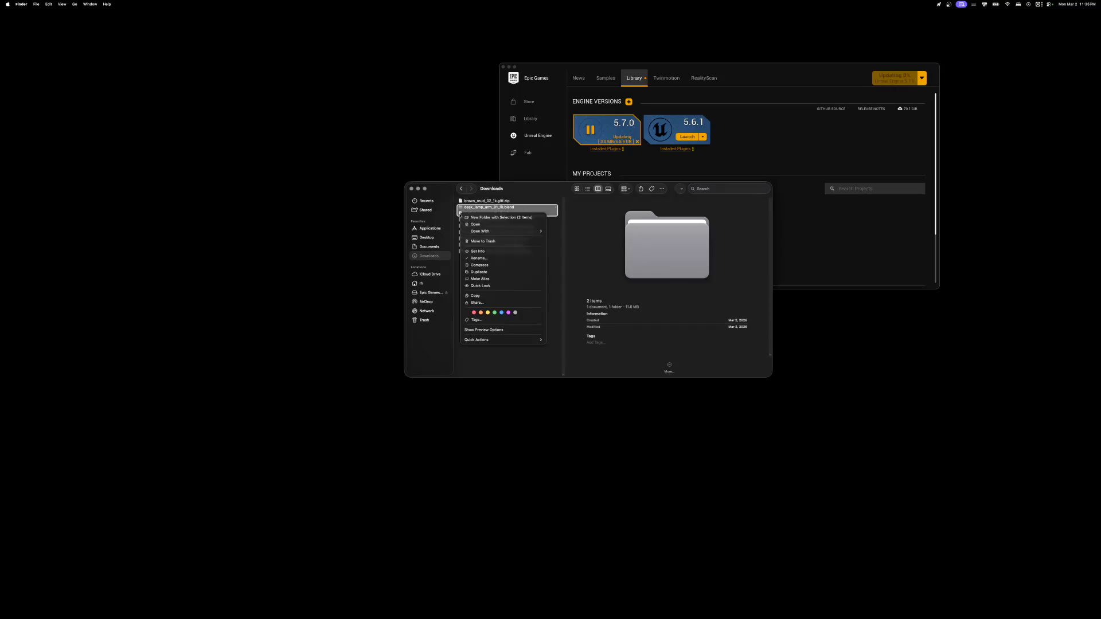
pyautogui.click(485, 241)
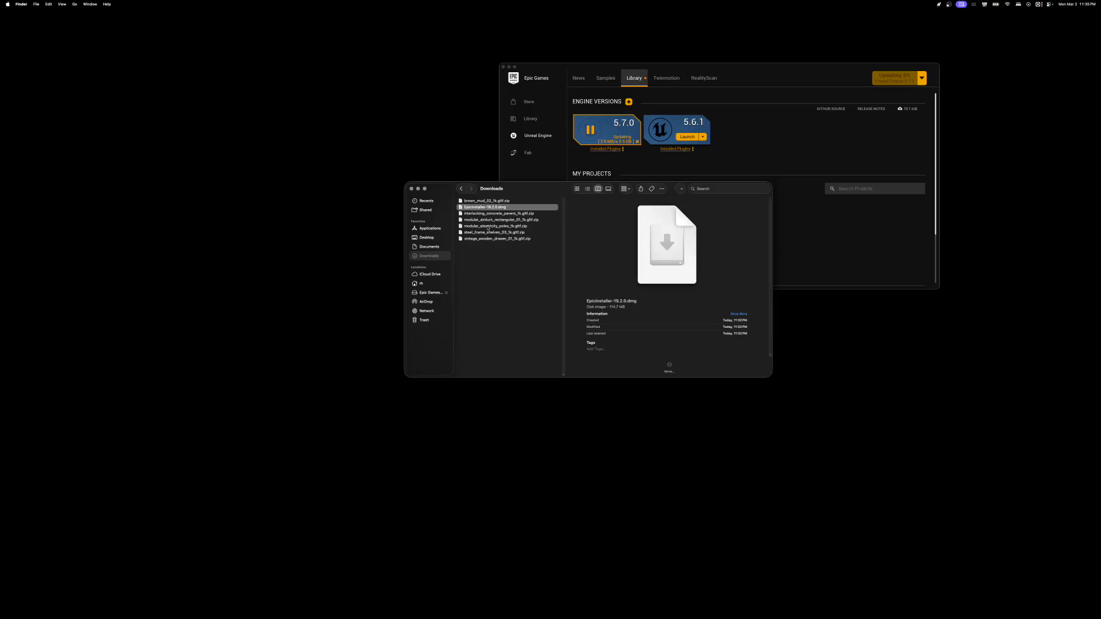
# - Trash EpicInstaller-19.2.0.dmg and drag the Downloads window off screen
pyautogui.rightClick(497, 209)
pyautogui.click(519, 229)
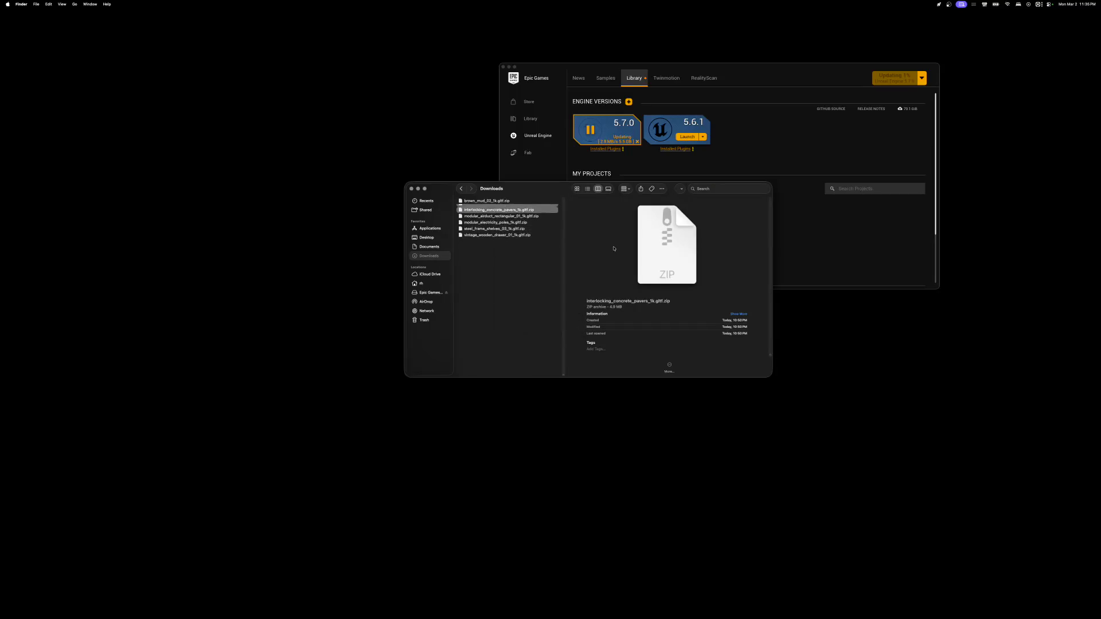
pyautogui.moveTo(504, 195); pyautogui.dragTo(1100, 201)
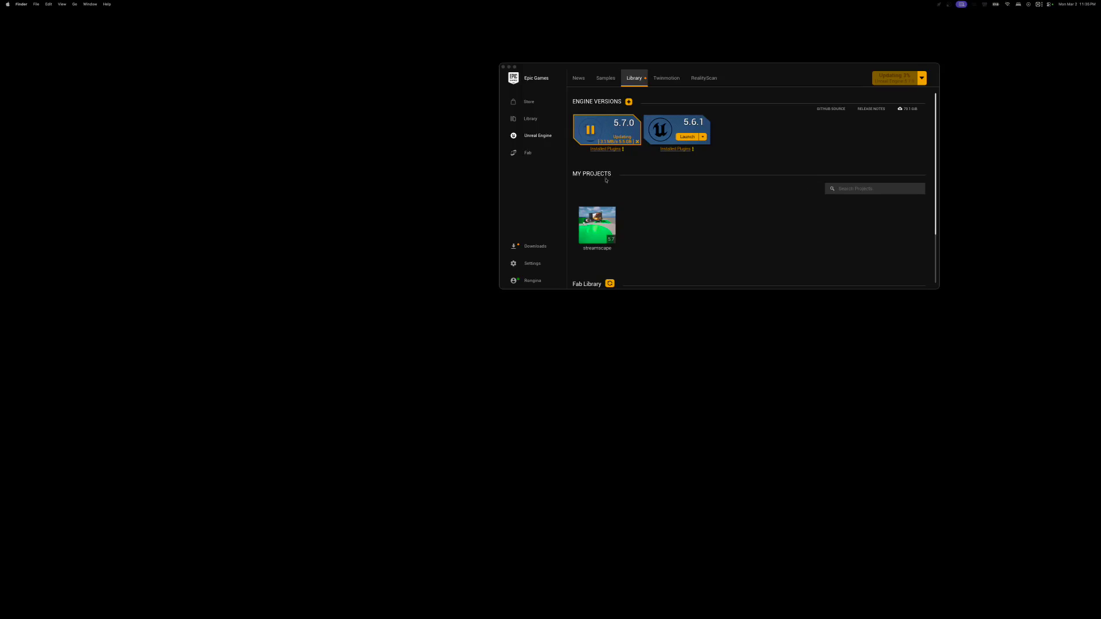
# - Select the streamscape project, enlarge the launcher, and pull the Downloads activity window over the Library
pyautogui.click(594, 226)
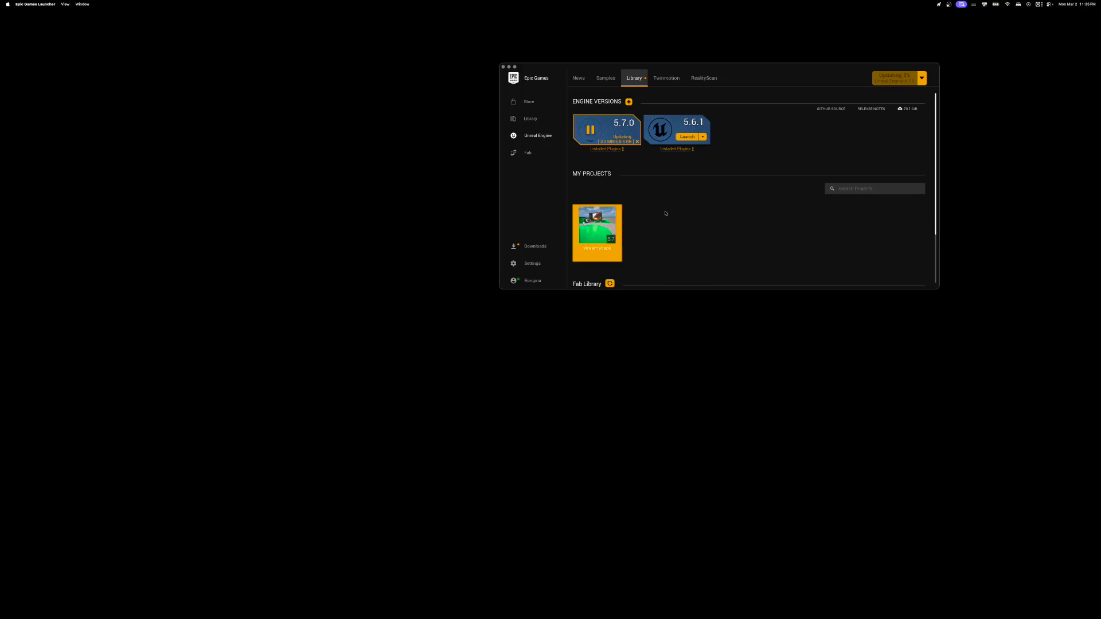
pyautogui.scroll(-3, 666, 214)
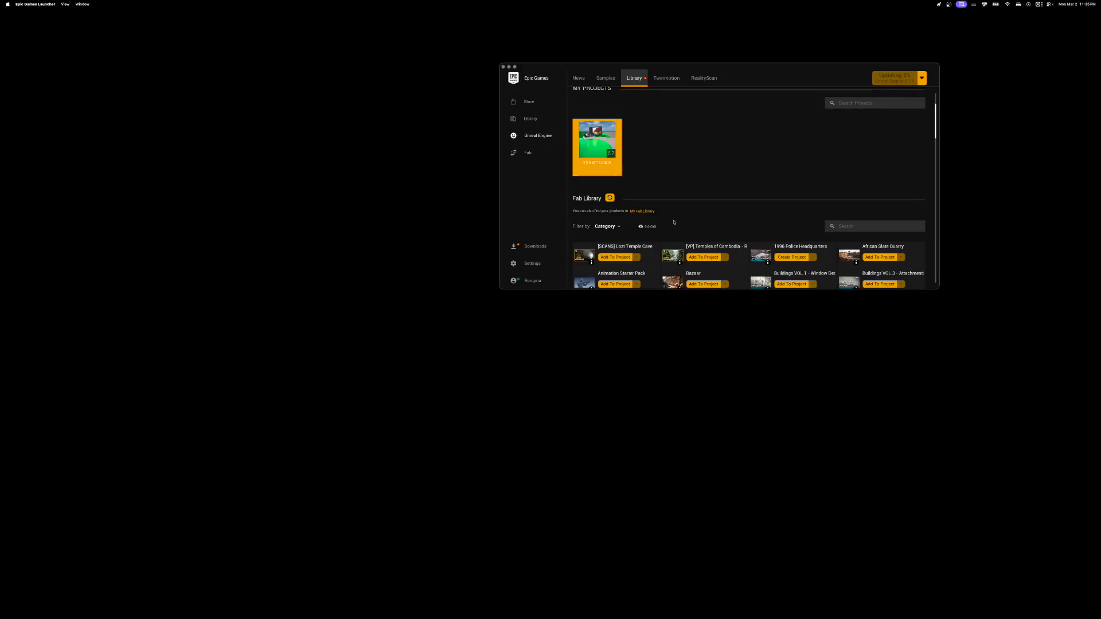
pyautogui.scroll(-5, 677, 214)
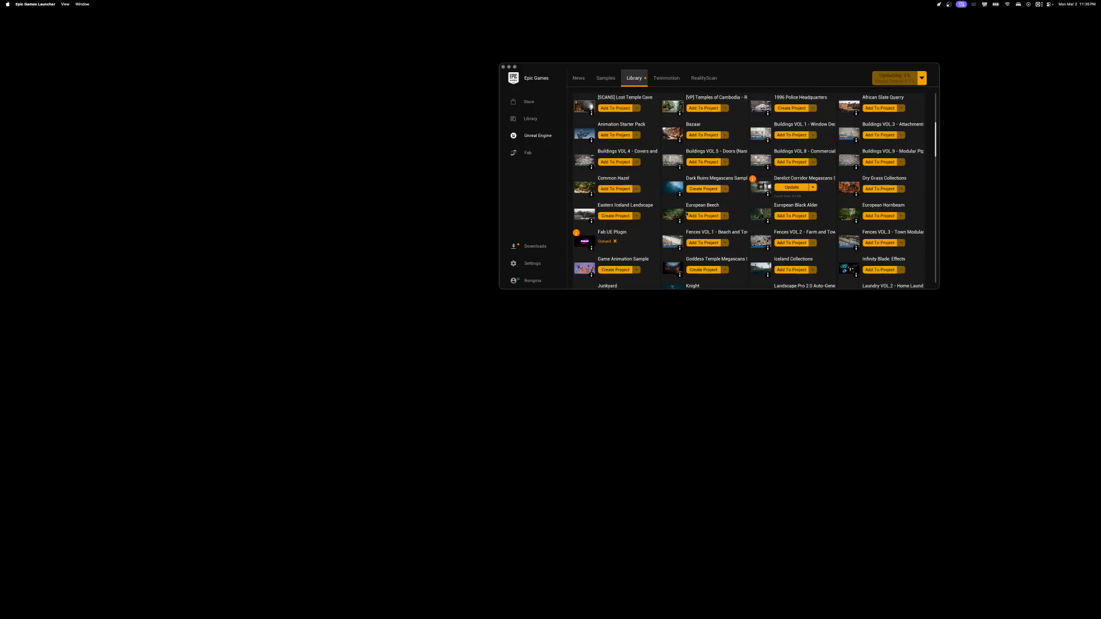
pyautogui.moveTo(748, 289); pyautogui.dragTo(761, 486)
pyautogui.scroll(-10, 740, 361)
pyautogui.scroll(-10, 740, 361)
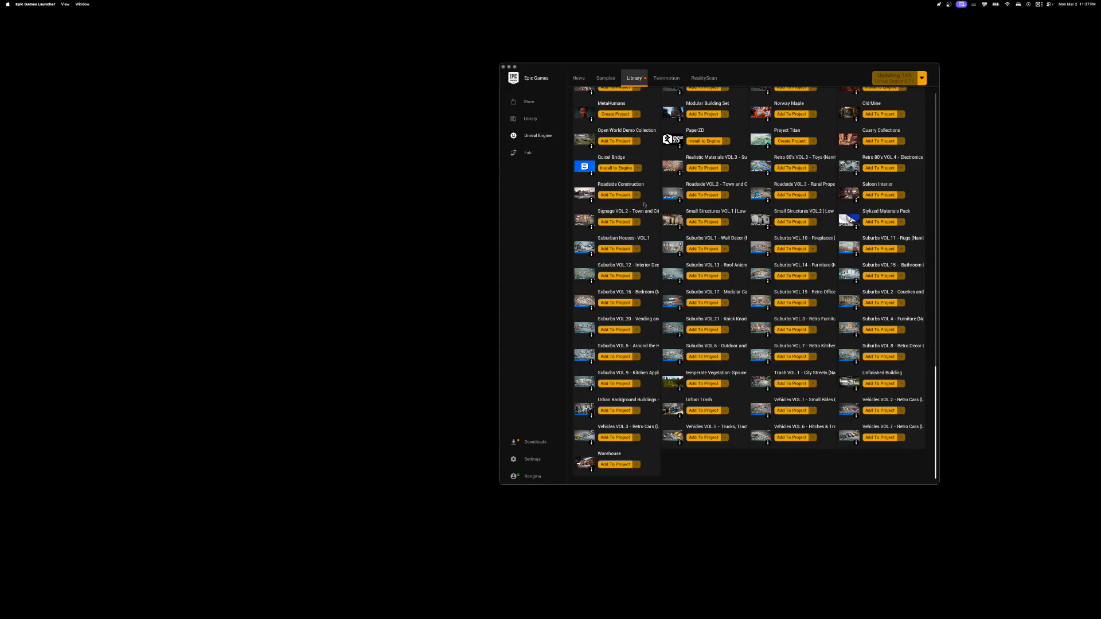
pyautogui.scroll(15, 712, 290)
pyautogui.scroll(2, 642, 253)
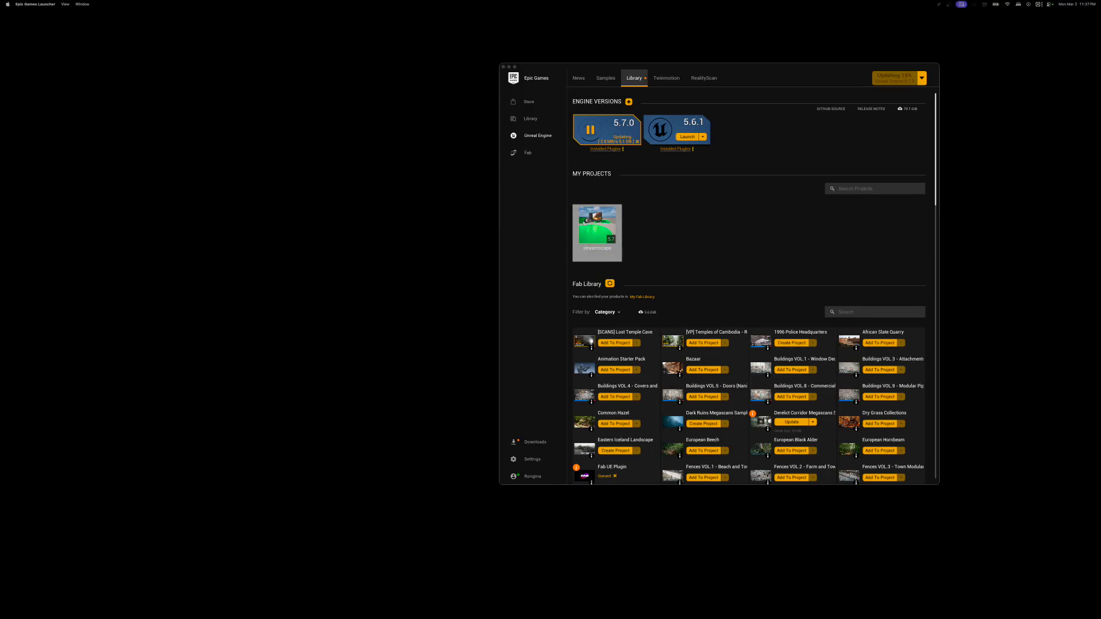
pyautogui.moveTo(1100, 86)
pyautogui.mouseDown()
pyautogui.moveTo(1100, 98)
pyautogui.moveTo(723, 167)
pyautogui.moveTo(585, 118)
pyautogui.mouseUp()
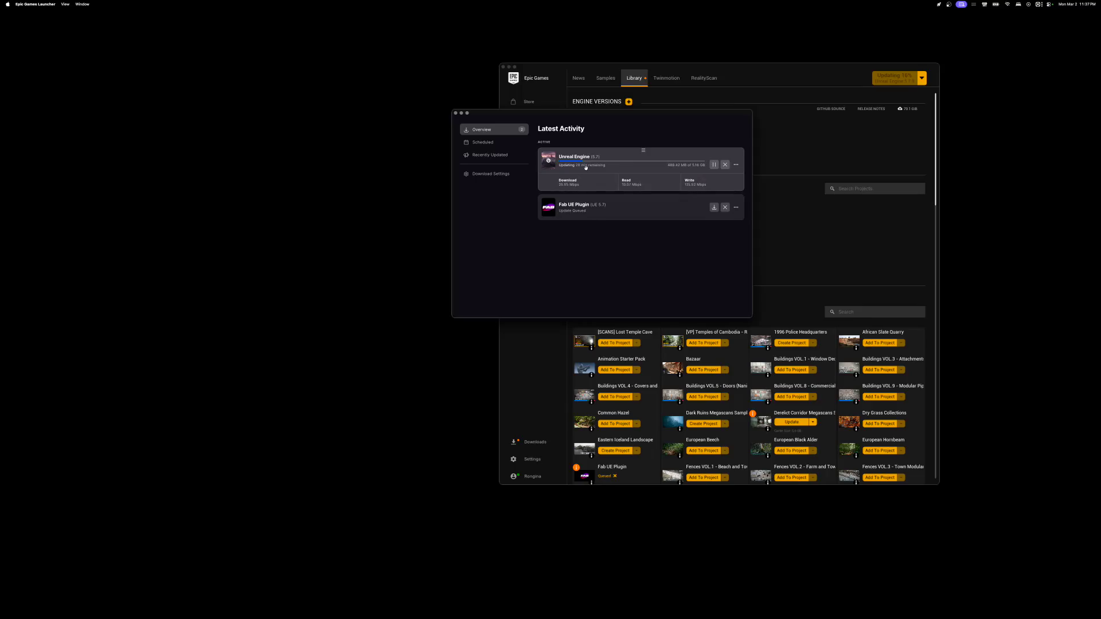
# - Pause, resume and re-pause the Unreal Engine 5.7.0 update, then go to the Fab Discover page
pyautogui.click(713, 164)
pyautogui.click(456, 113)
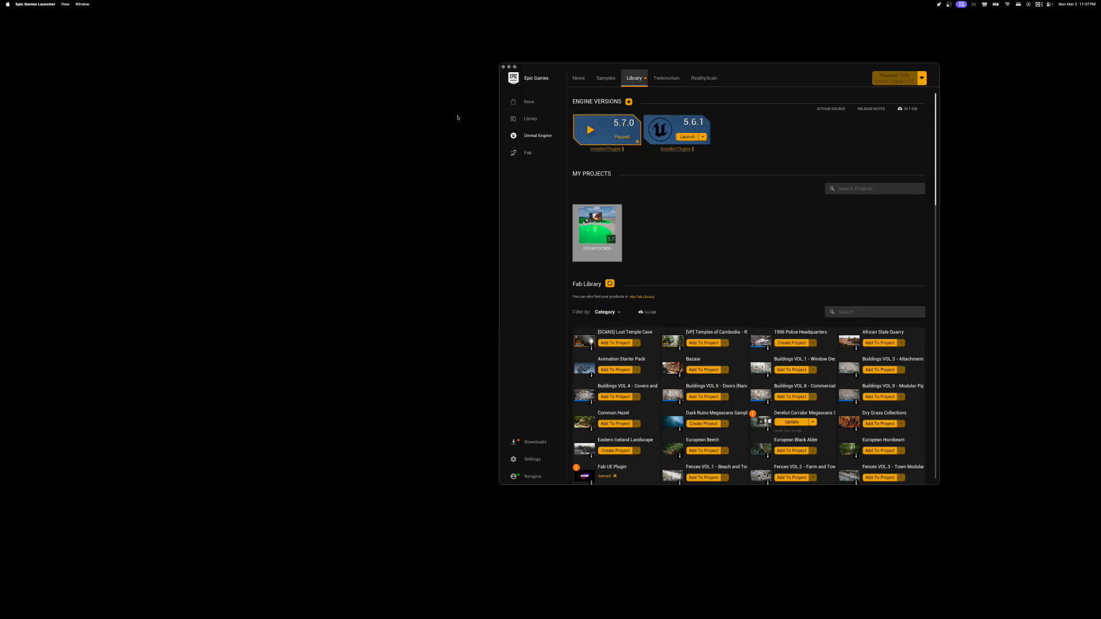
pyautogui.click(610, 126)
pyautogui.click(590, 130)
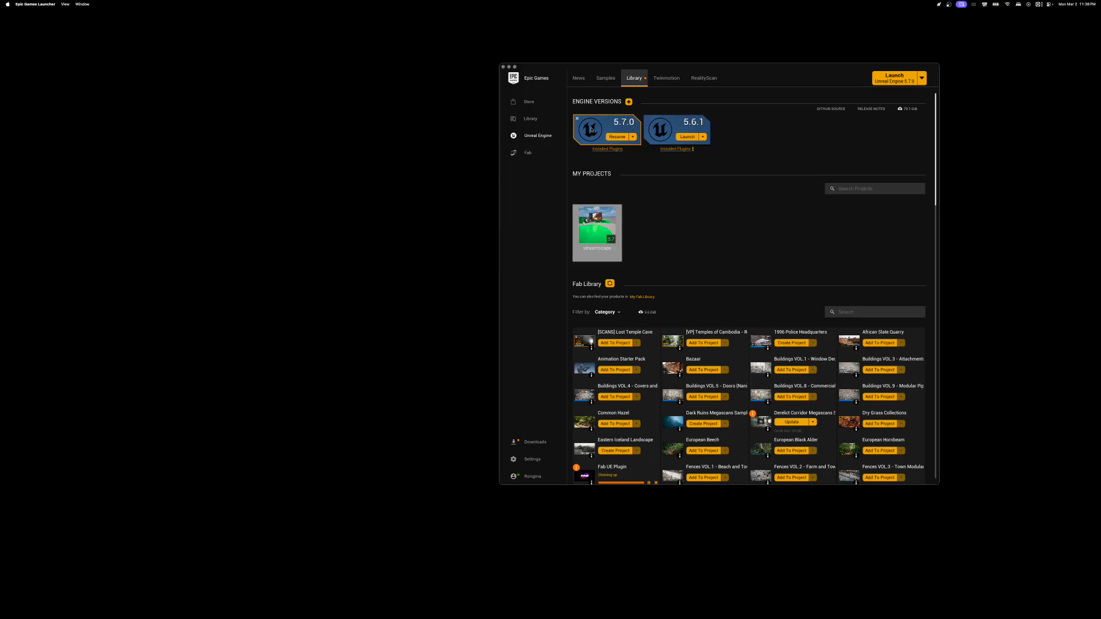
pyautogui.click(633, 136)
pyautogui.click(632, 146)
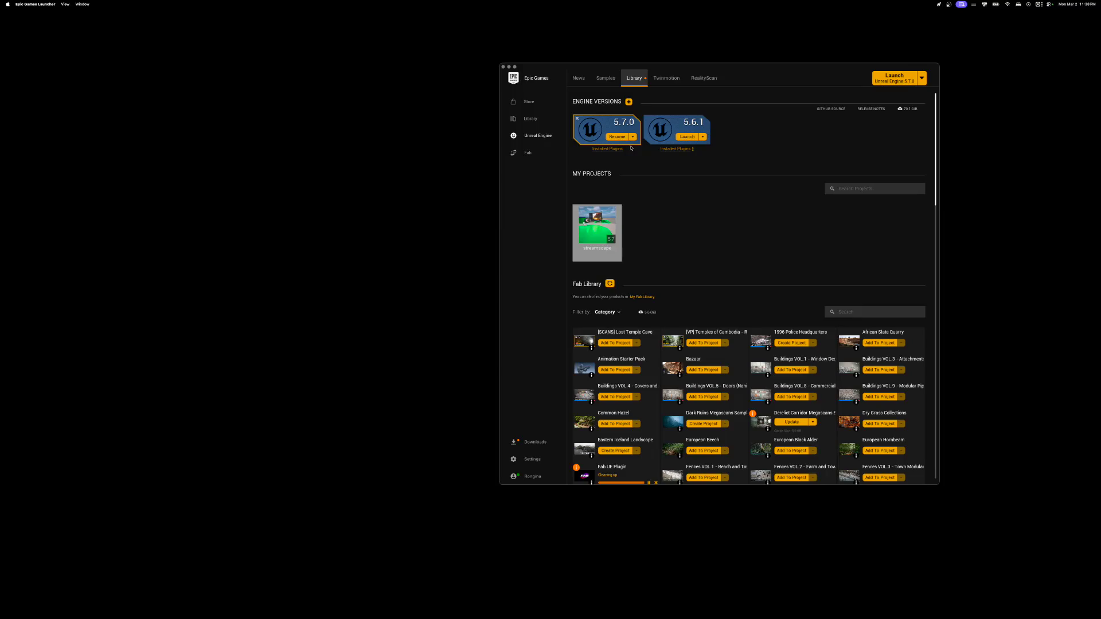
pyautogui.click(525, 153)
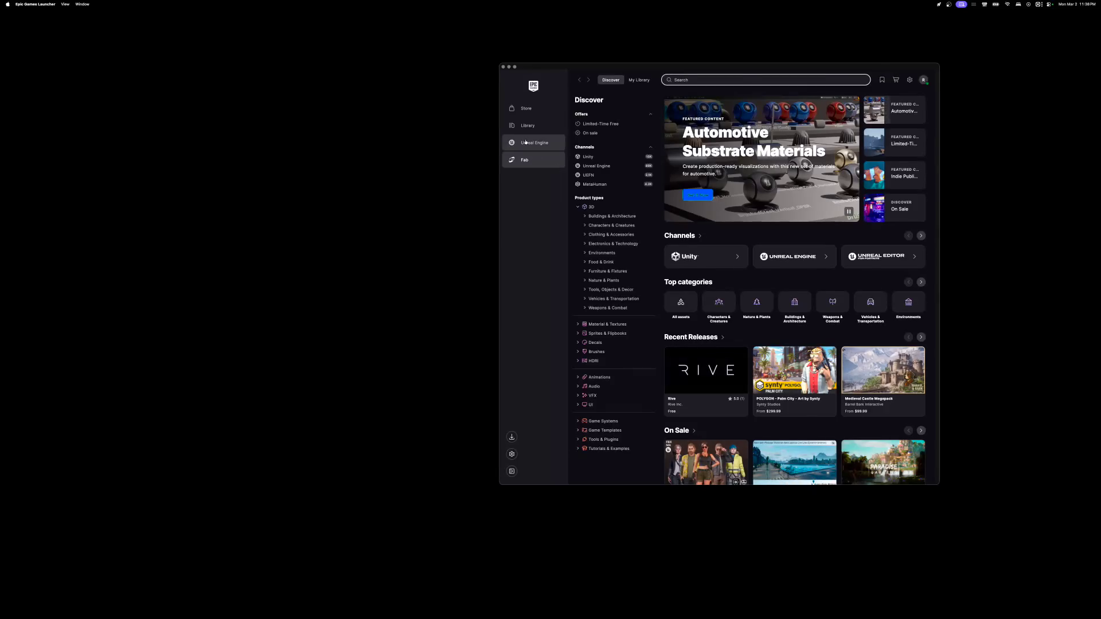
# - Launch Unreal Engine 5.7.0 from the library, start Unreal Editor from the Dock, and launch again
pyautogui.click(525, 142)
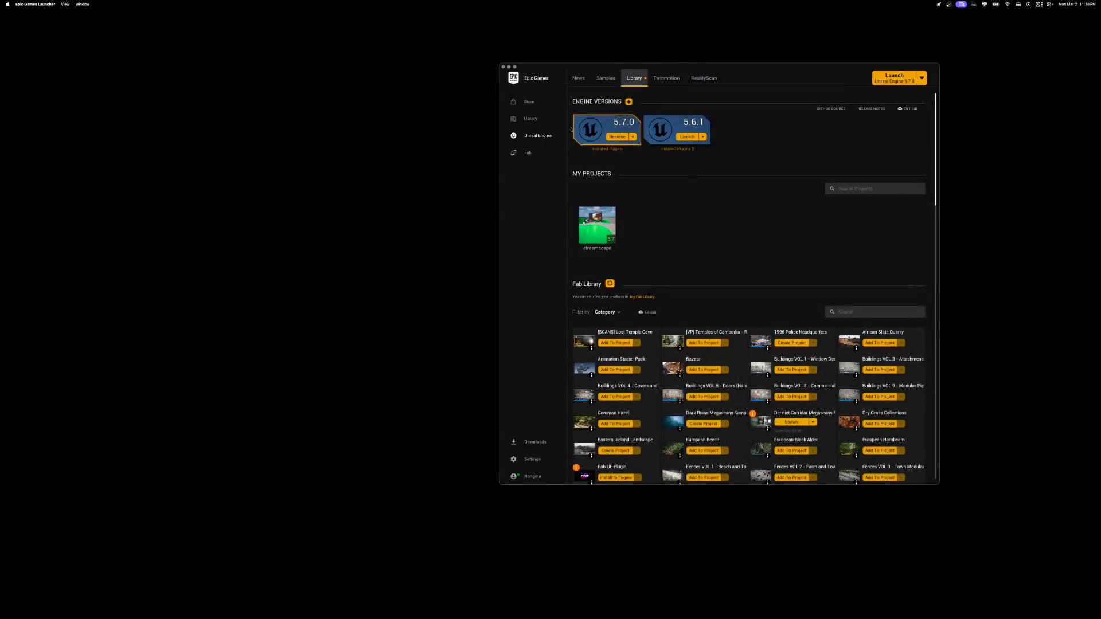
pyautogui.click(632, 138)
pyautogui.click(623, 122)
pyautogui.click(887, 81)
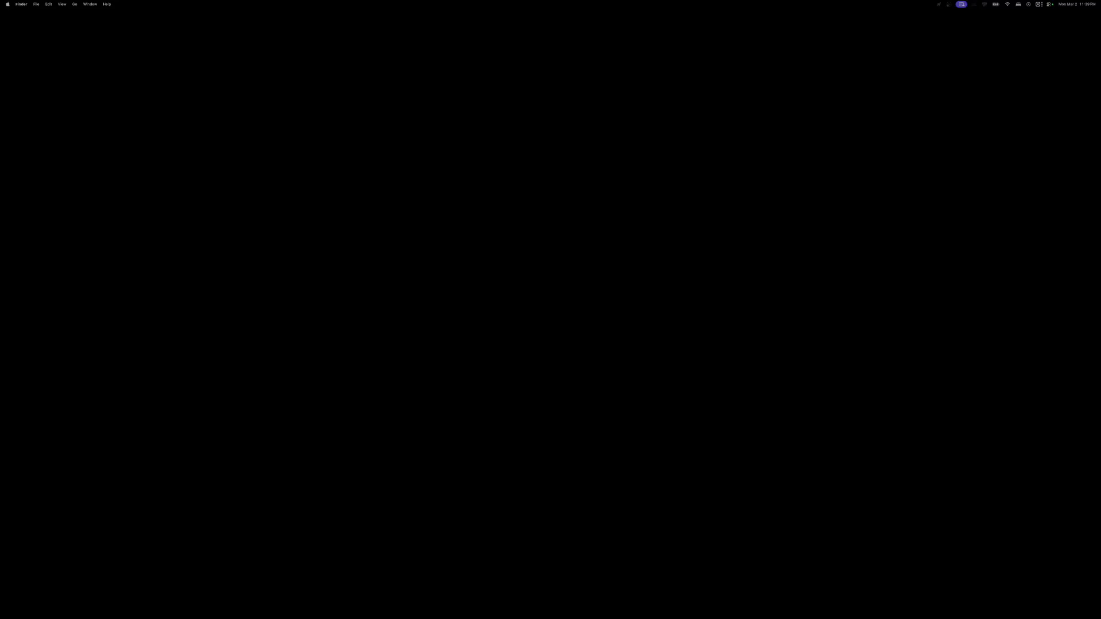
pyautogui.moveTo(483, 618)
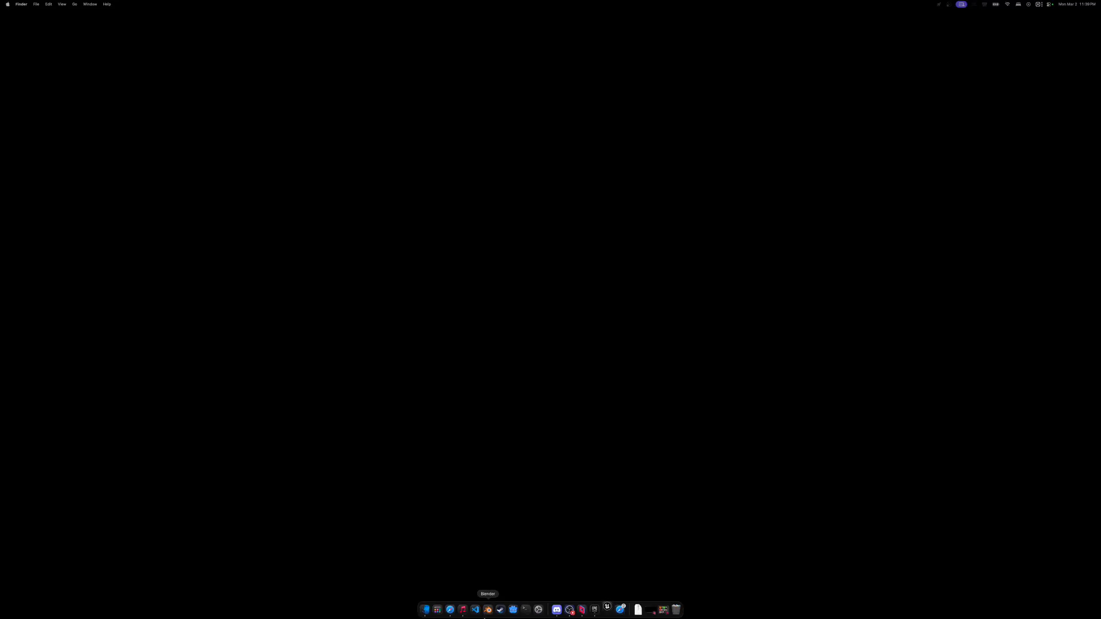
pyautogui.click(609, 609)
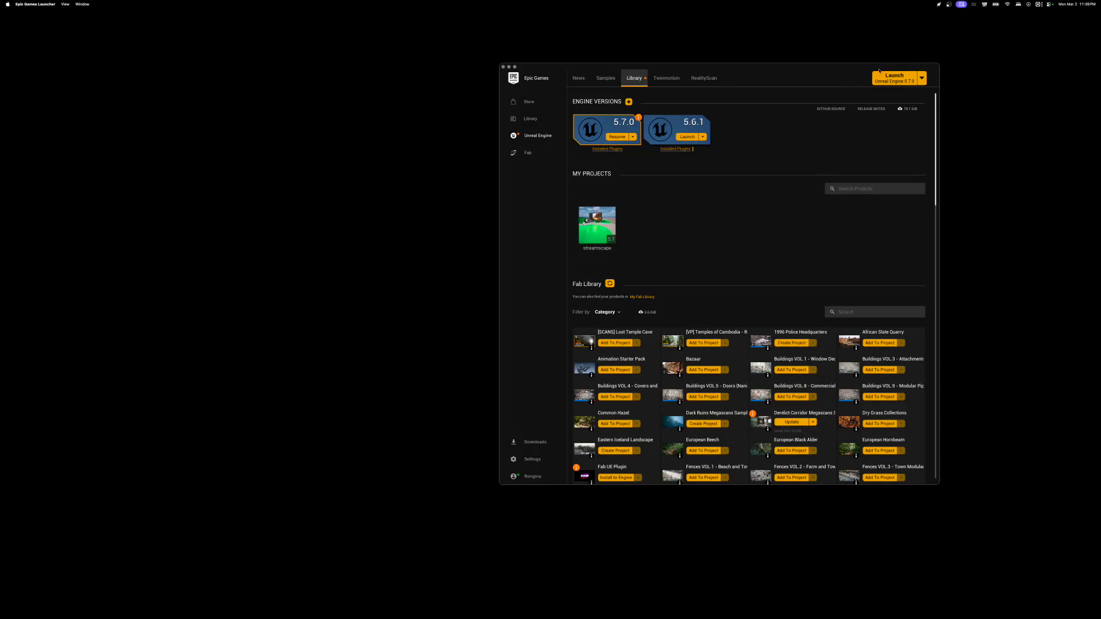
pyautogui.click(877, 81)
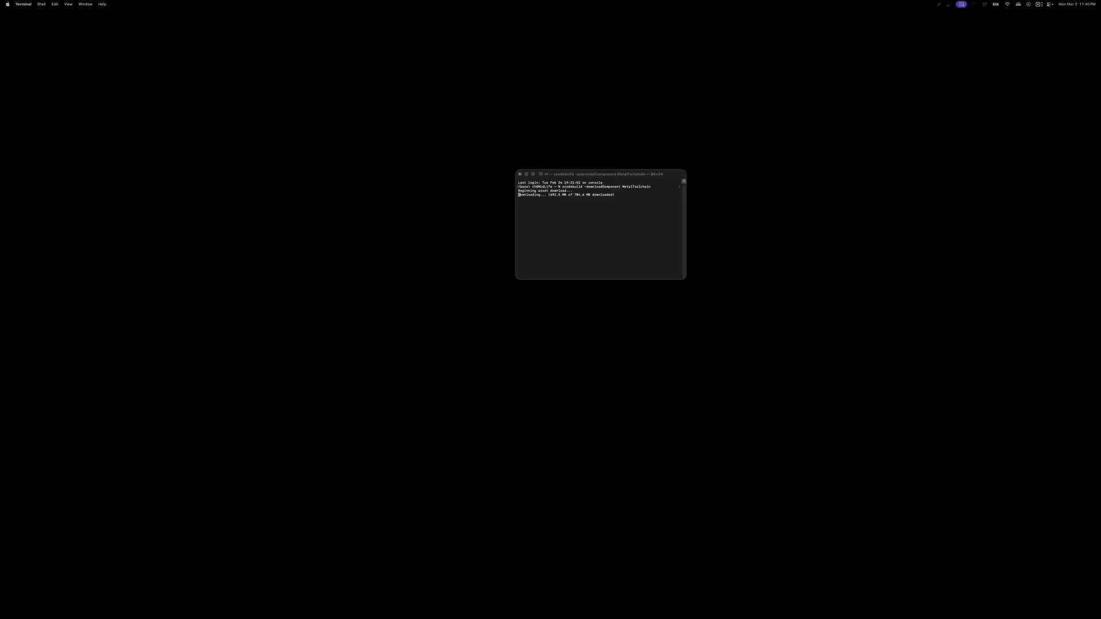
# - Select the MetalToolchain download command, close Terminal, dismiss the Metal error, and relaunch Unreal Engine
pyautogui.moveTo(750, 172)
pyautogui.mouseDown()
pyautogui.moveTo(635, 180)
pyautogui.moveTo(676, 168)
pyautogui.moveTo(755, 178)
pyautogui.mouseUp()
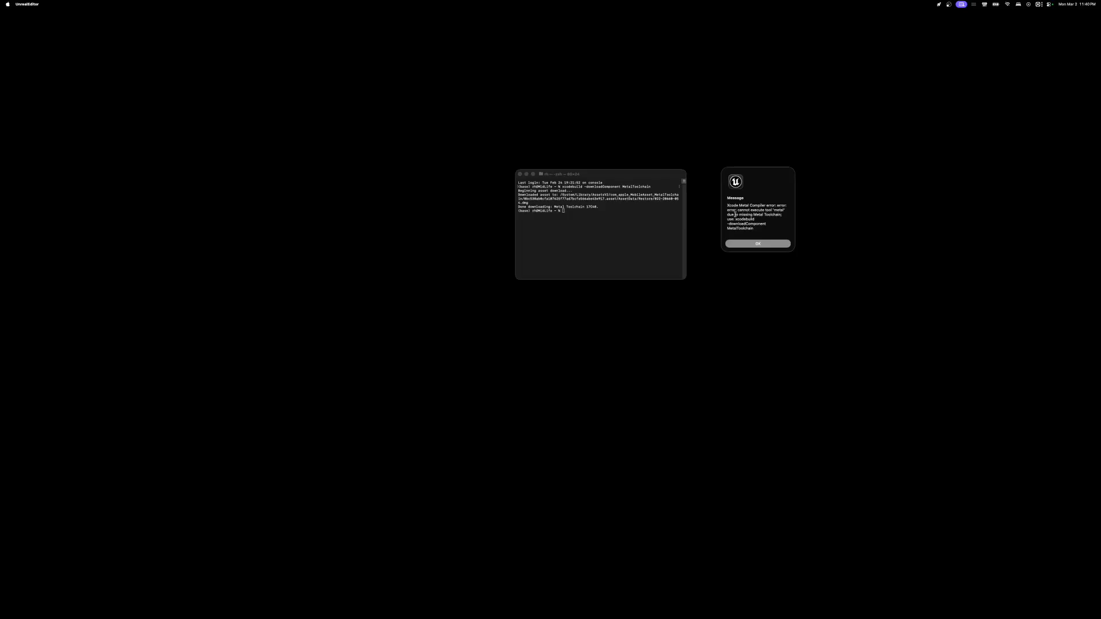
pyautogui.moveTo(735, 219); pyautogui.dragTo(762, 231)
pyautogui.click(769, 205)
pyautogui.click(520, 174)
pyautogui.click(758, 244)
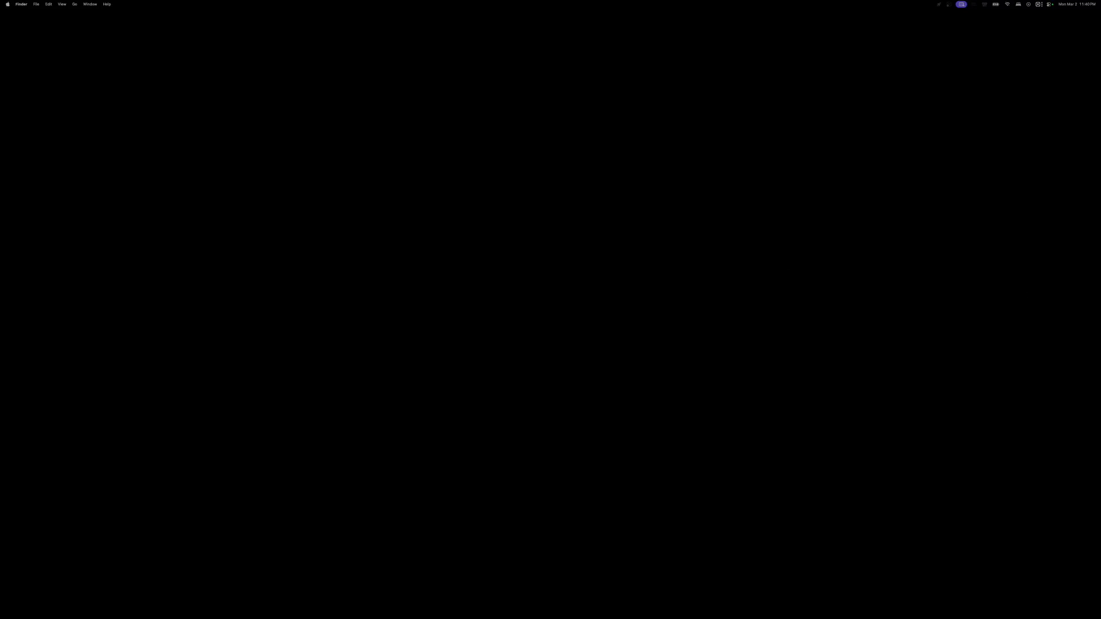
pyautogui.click(886, 78)
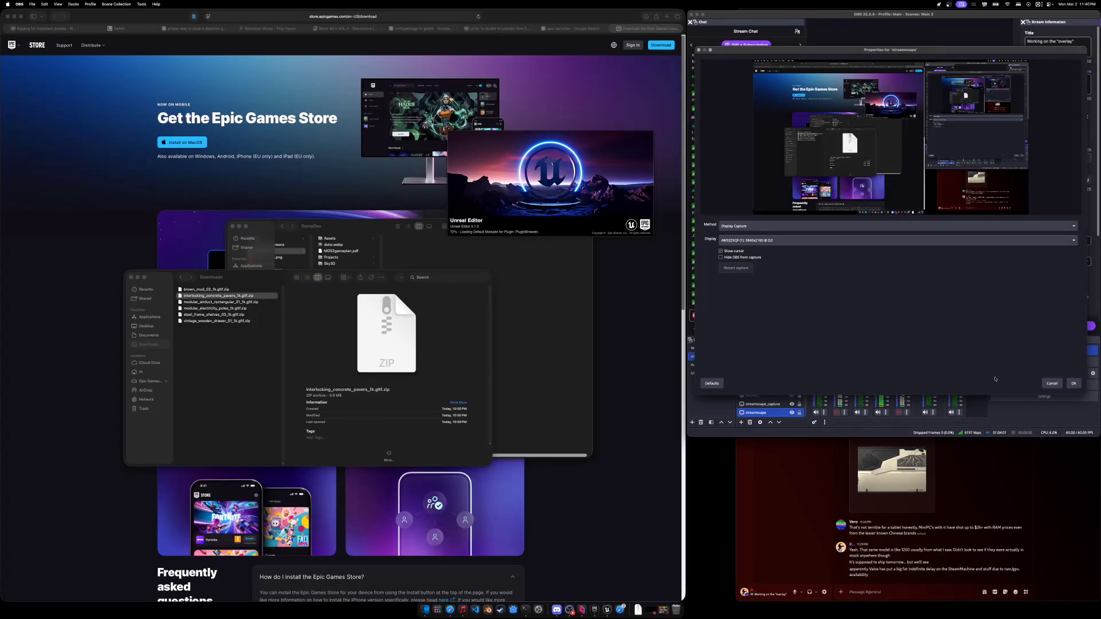
# - Confirm the OBS streamscape properties, minimize Discord, and grant Unreal Editor microphone access
pyautogui.click(1074, 383)
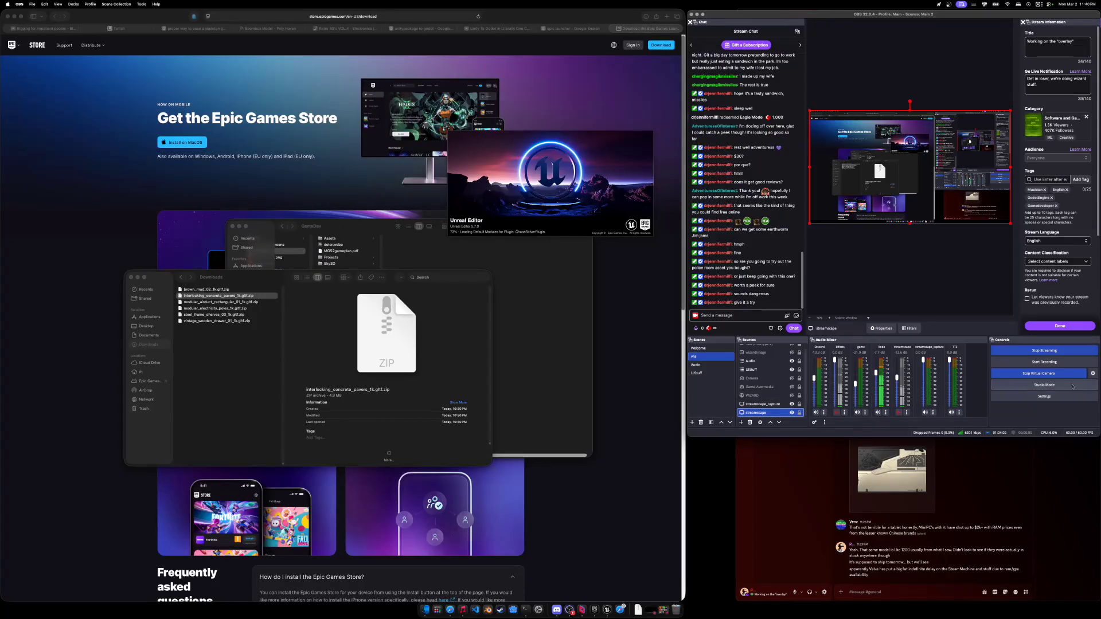
pyautogui.click(802, 507)
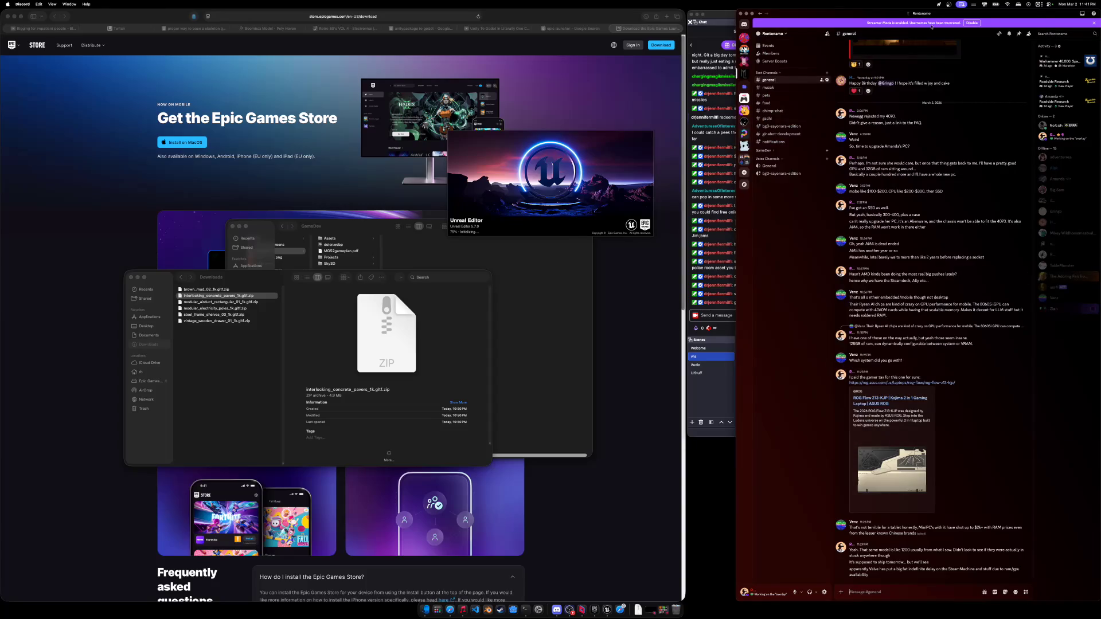
pyautogui.click(746, 13)
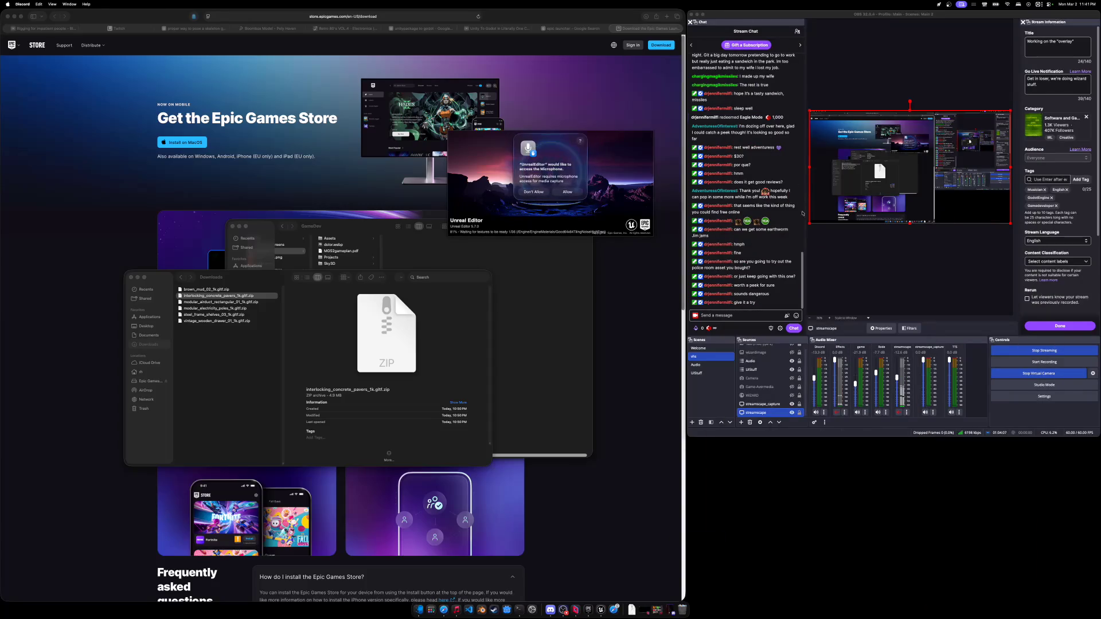
pyautogui.click(568, 193)
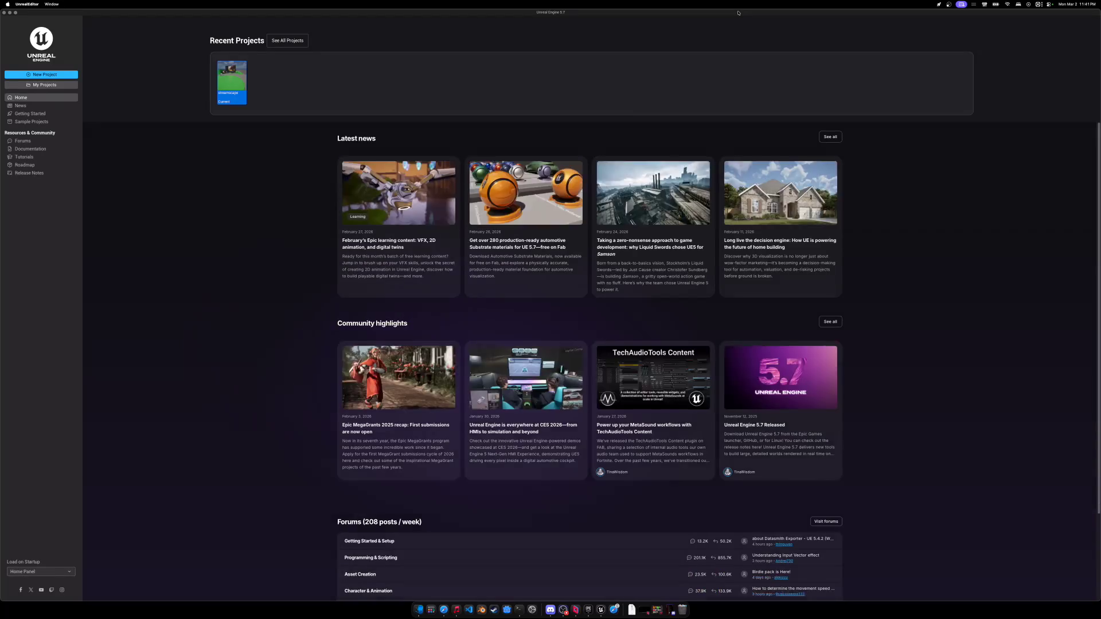
pyautogui.click(4, 13)
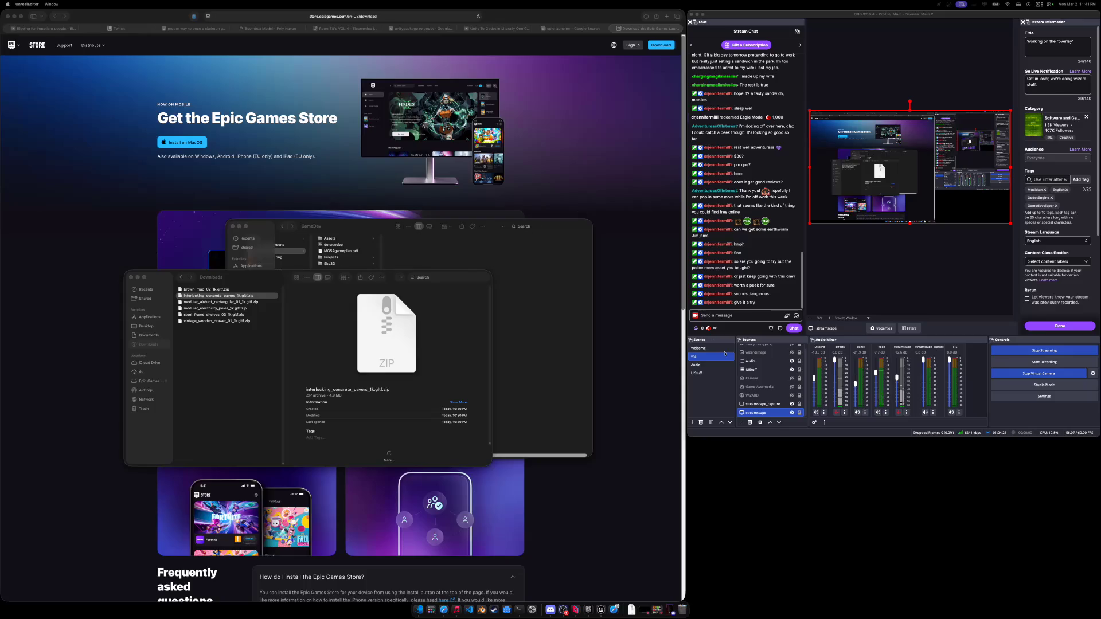
pyautogui.click(883, 329)
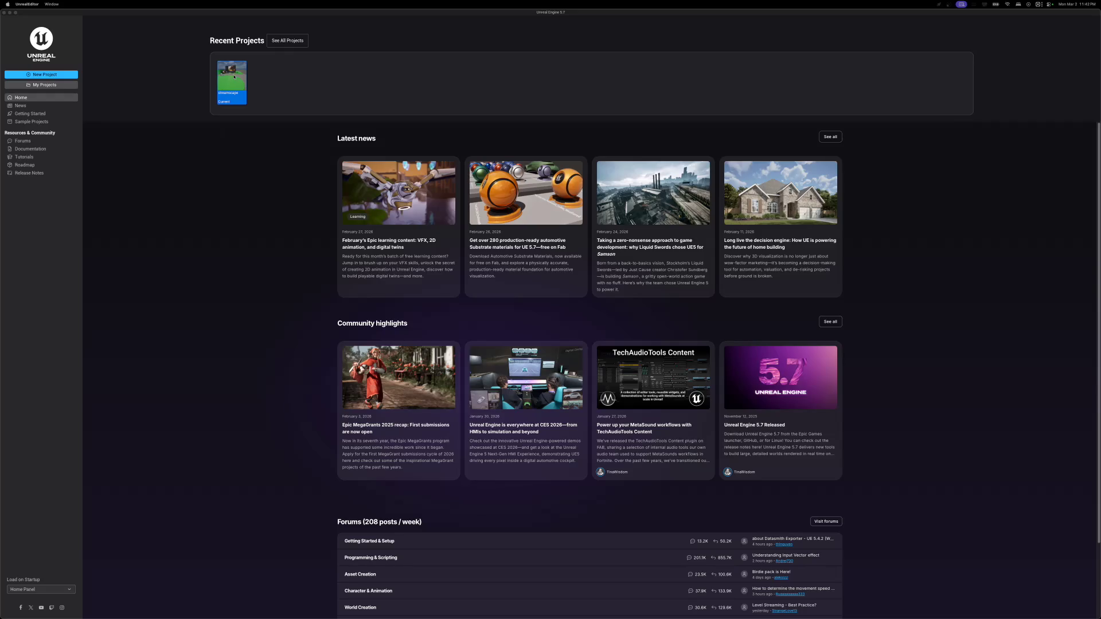
pyautogui.moveTo(234, 76)
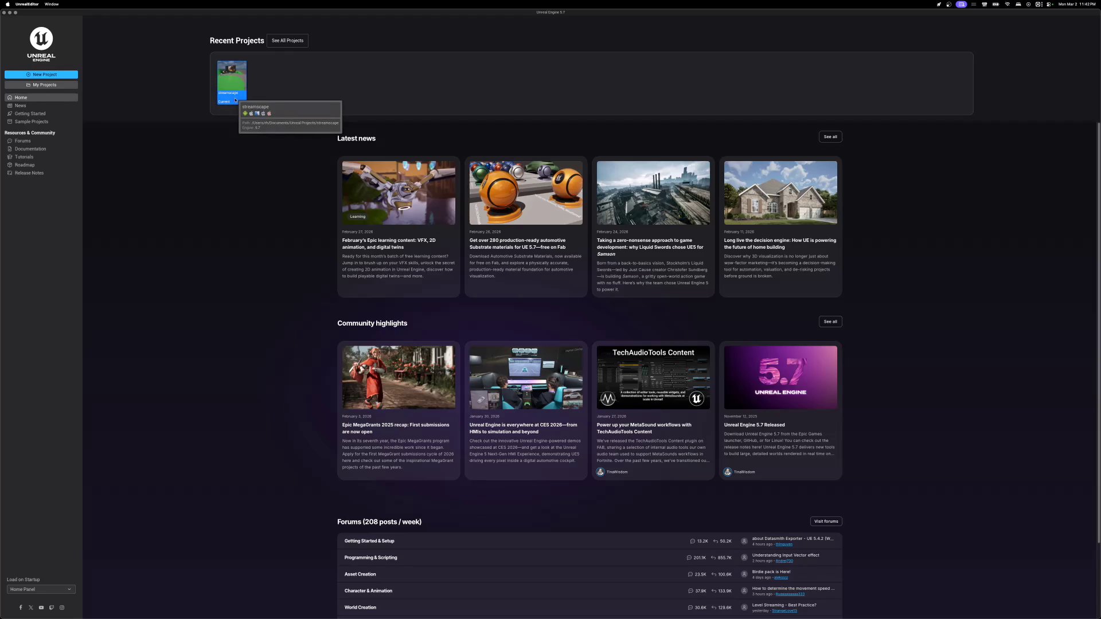
pyautogui.doubleClick(232, 97)
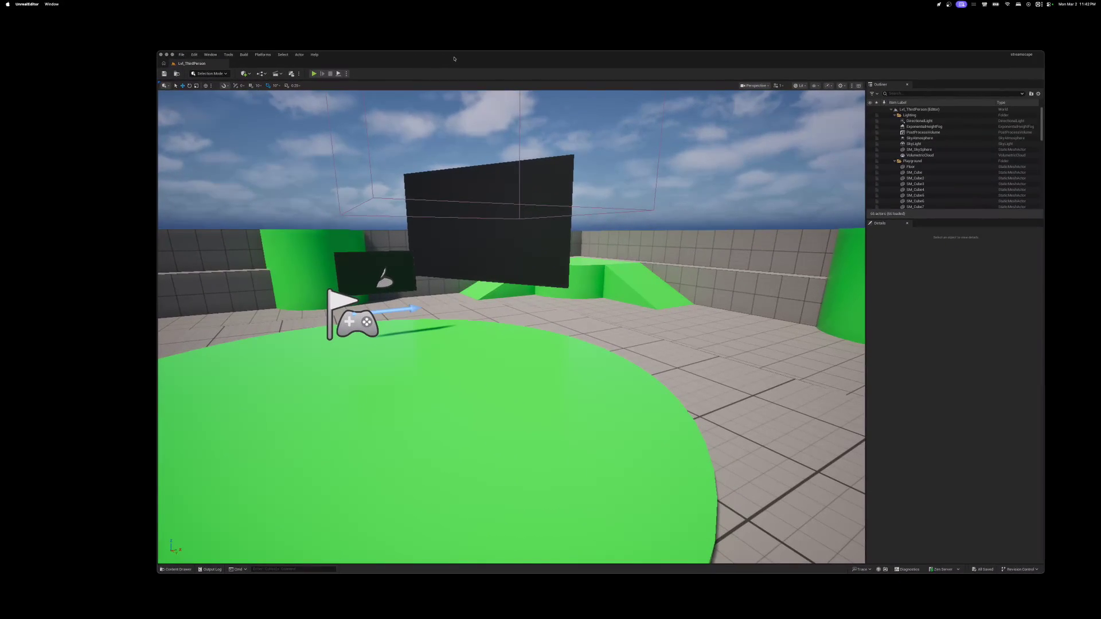
# - Maximize the Unreal Editor window showing the streamscape level
pyautogui.doubleClick(454, 58)
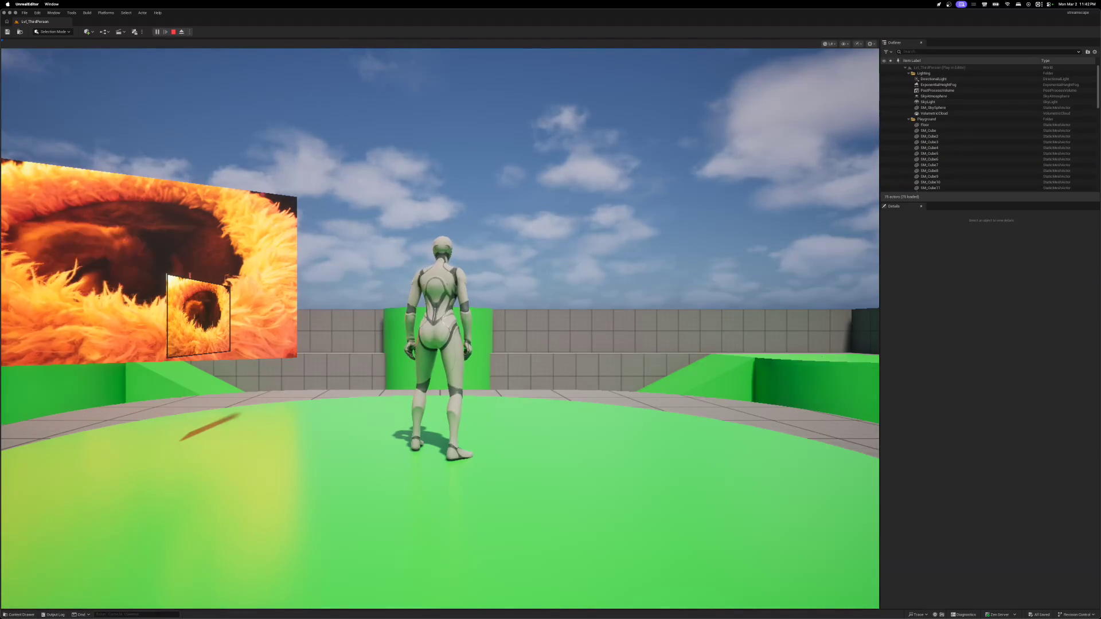
# - Walk the character around the floor past the big video screen, jumping once
pyautogui.click(513, 247)
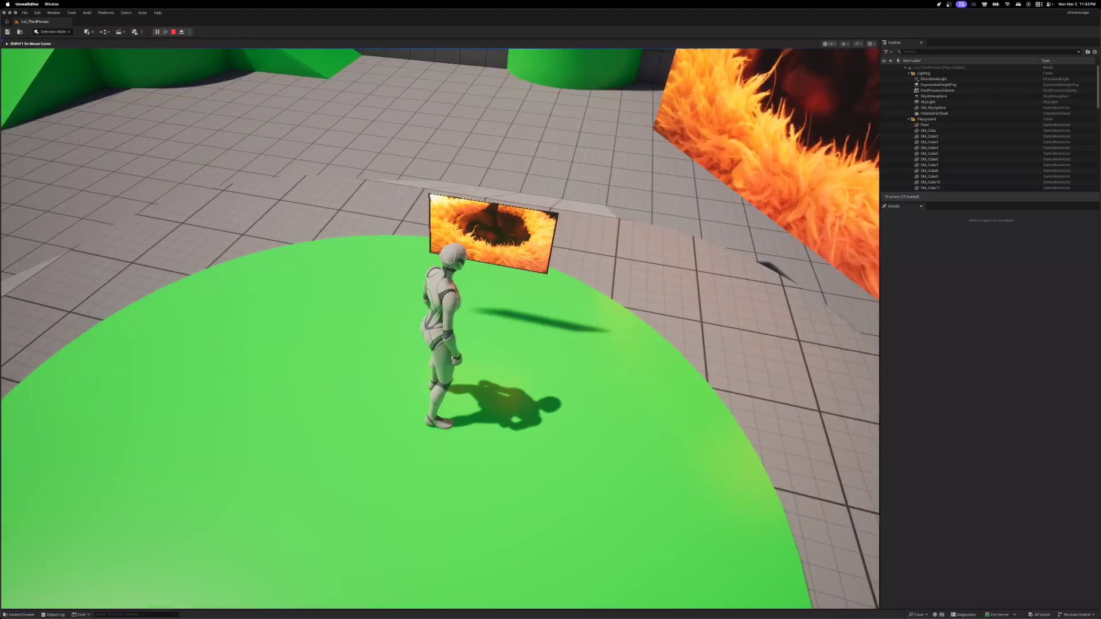
pyautogui.press('a')
pyautogui.press('w')
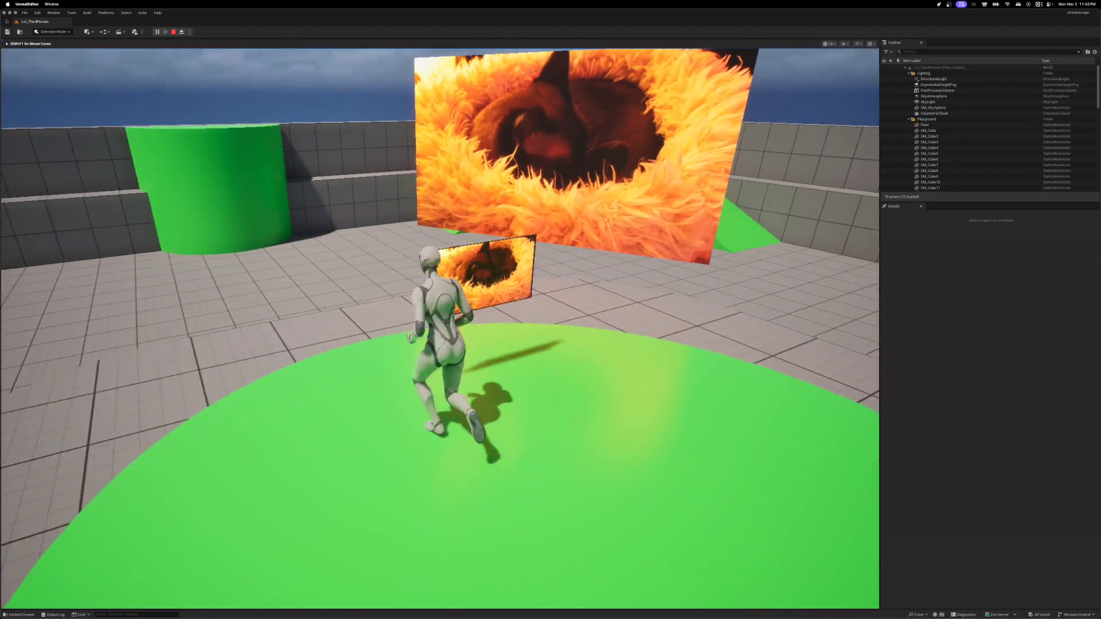
pyautogui.press('w')
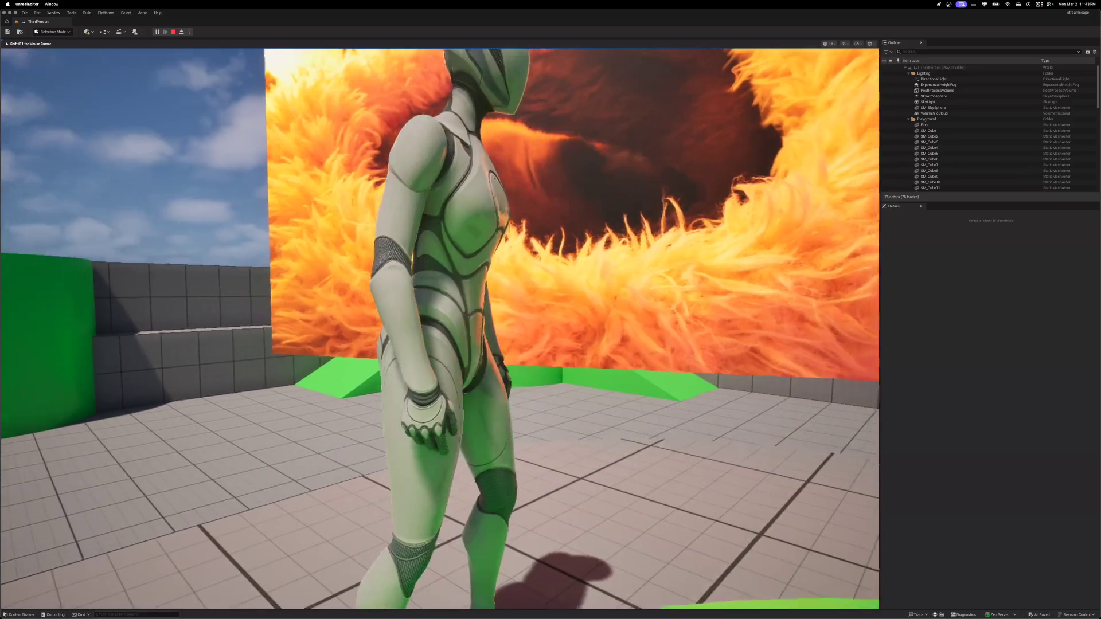
pyautogui.press('s')
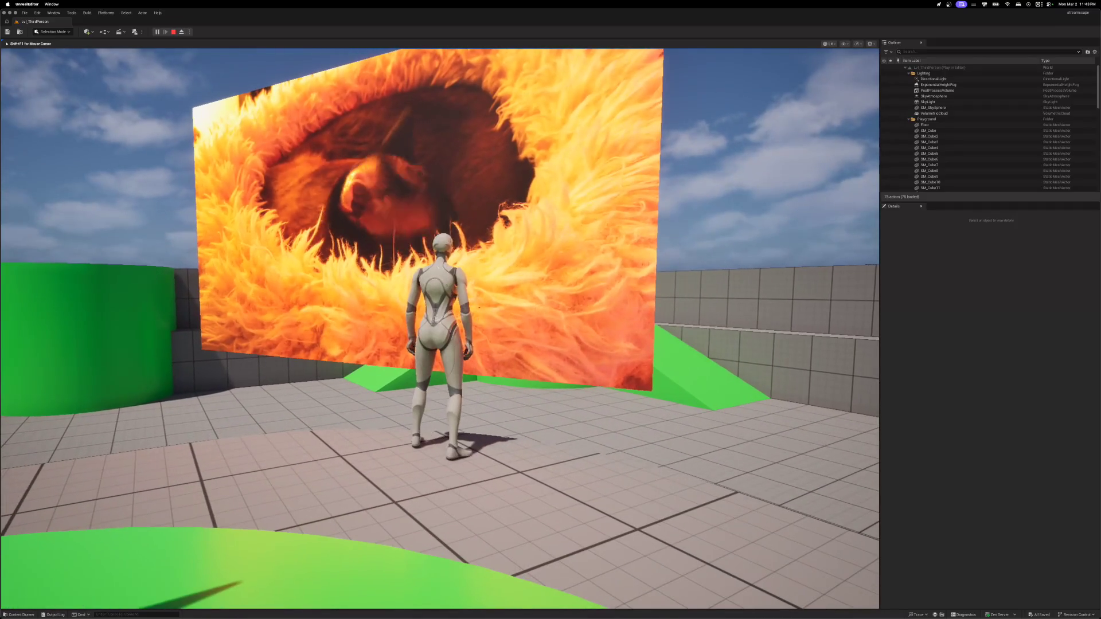
pyautogui.press('space')
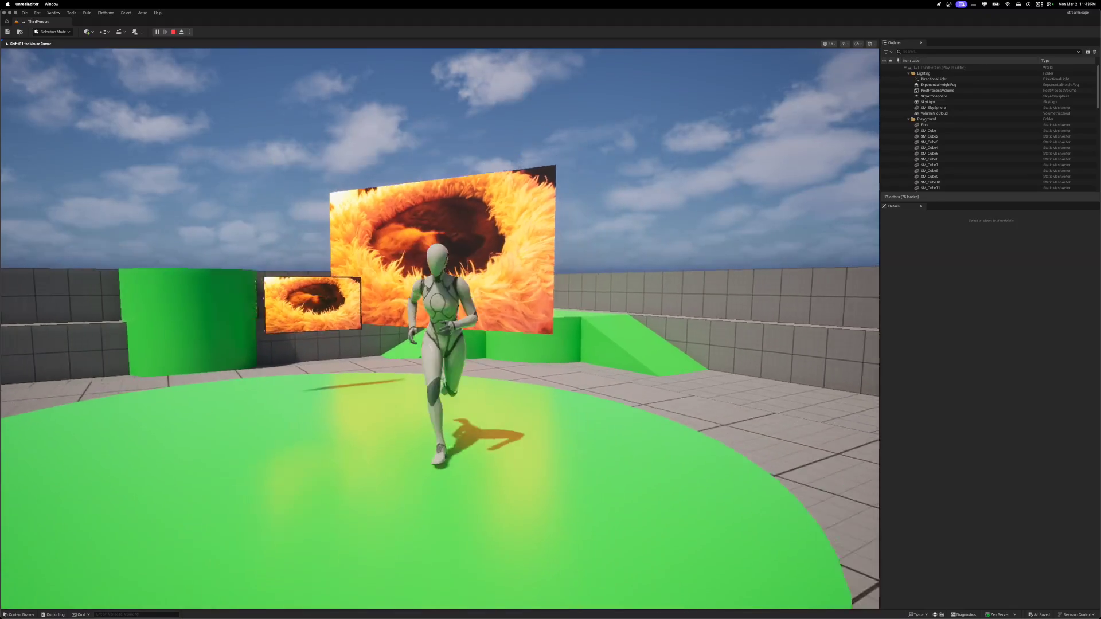
pyautogui.press('d')
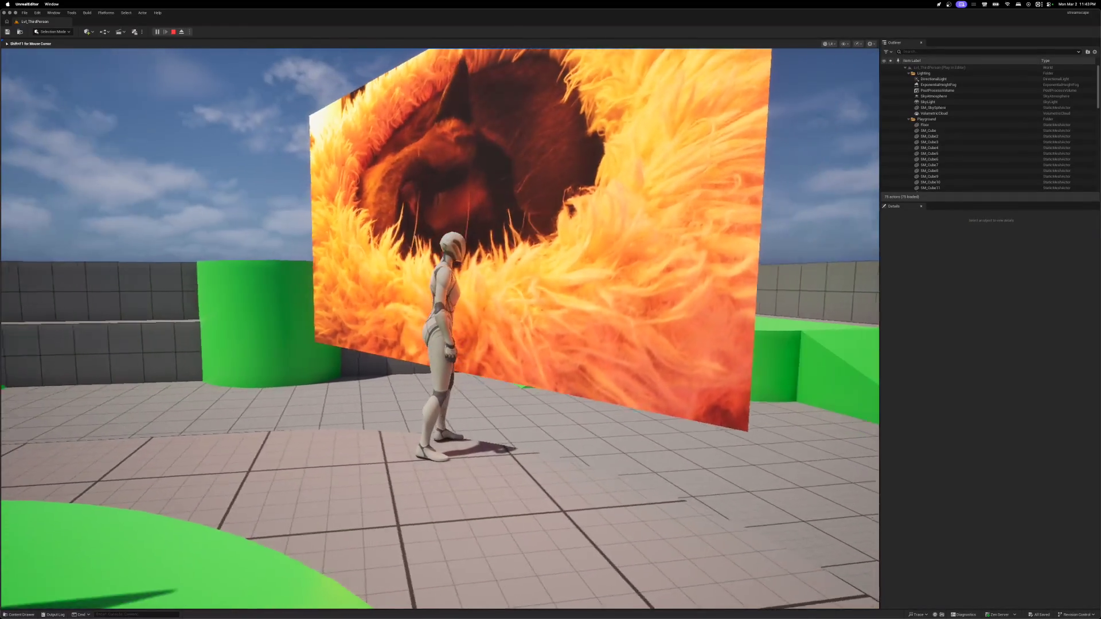
pyautogui.press('a')
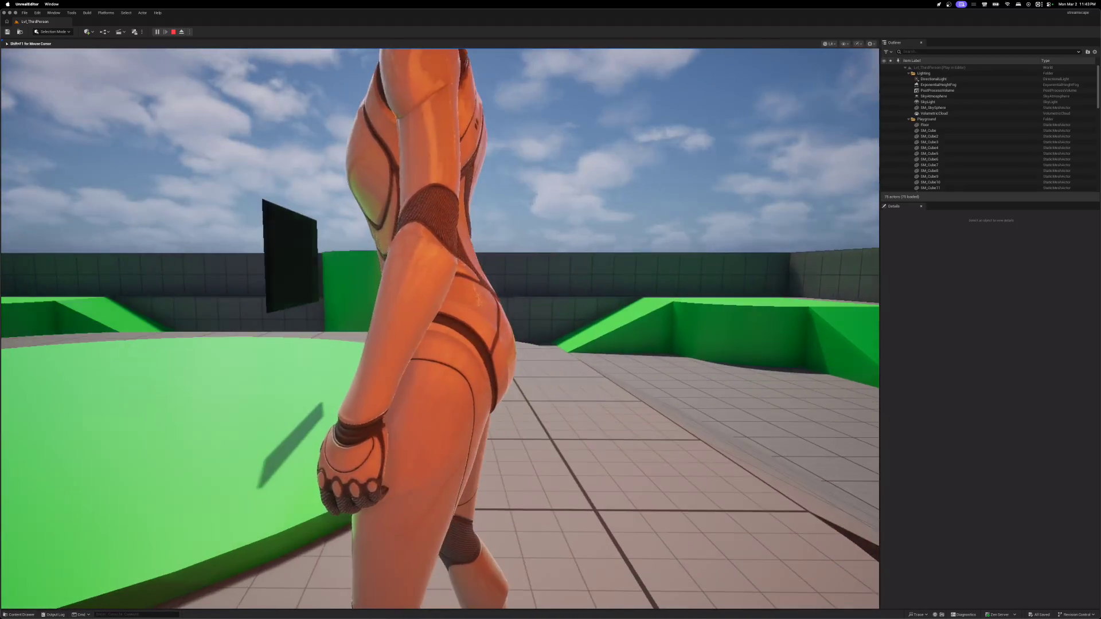
pyautogui.press('s')
pyautogui.press('d')
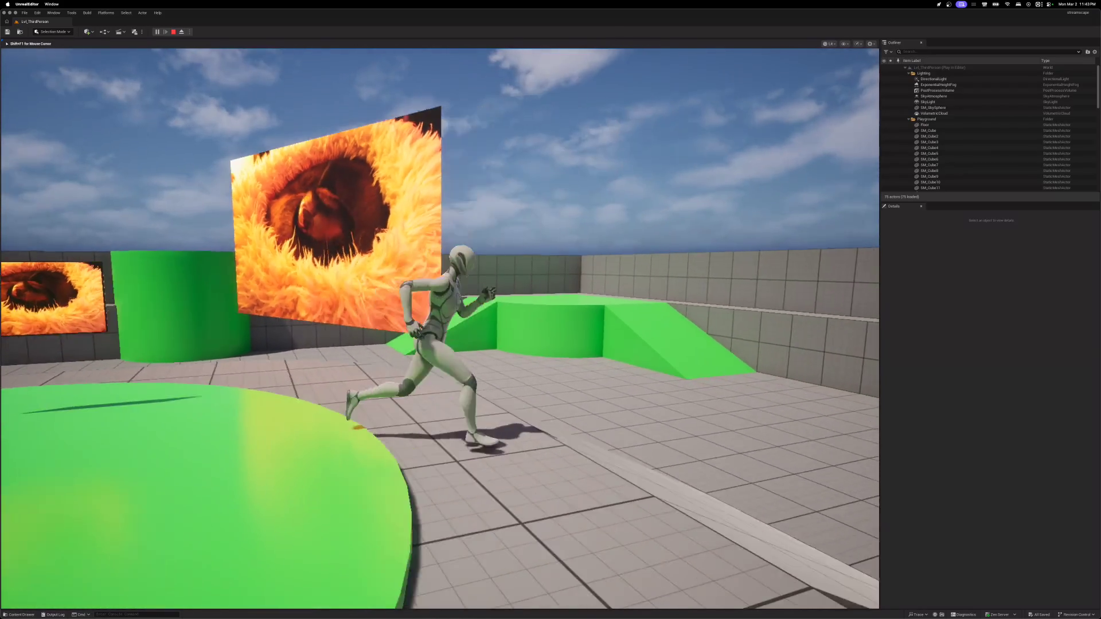
pyautogui.press('s')
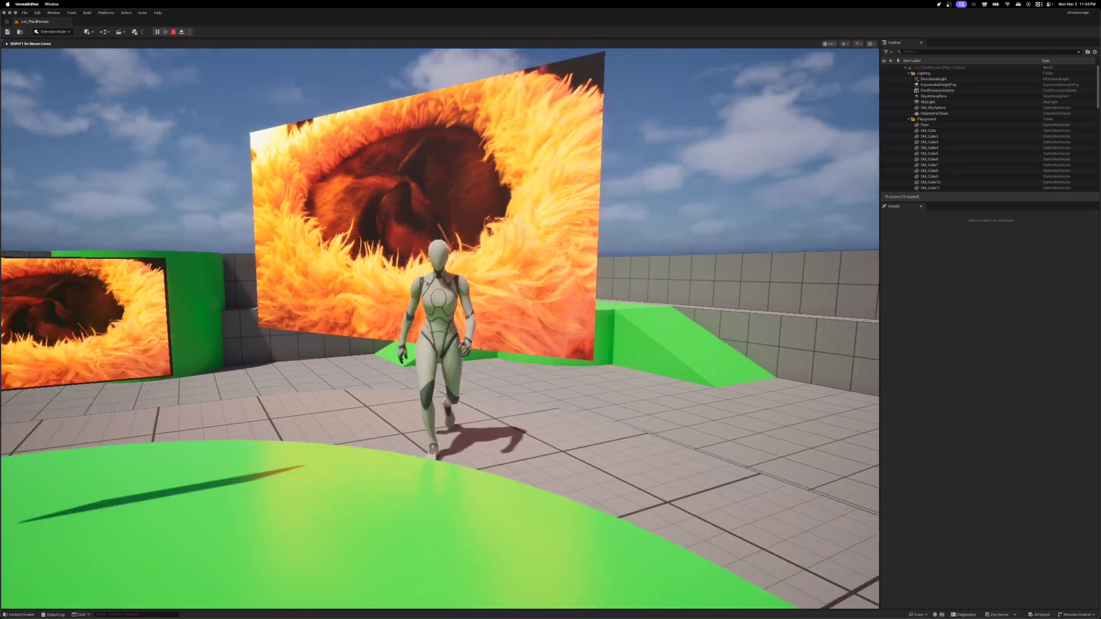
# - Run onto the green platform beside the small screen, then end the play session
pyautogui.press('w')
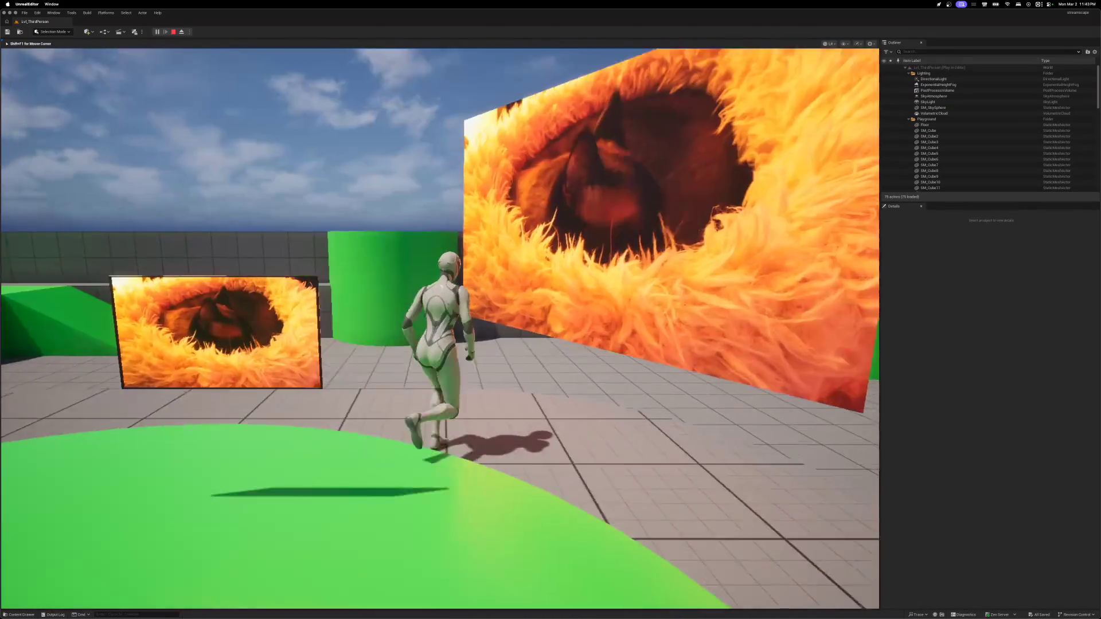
pyautogui.press('w')
pyautogui.press('w')
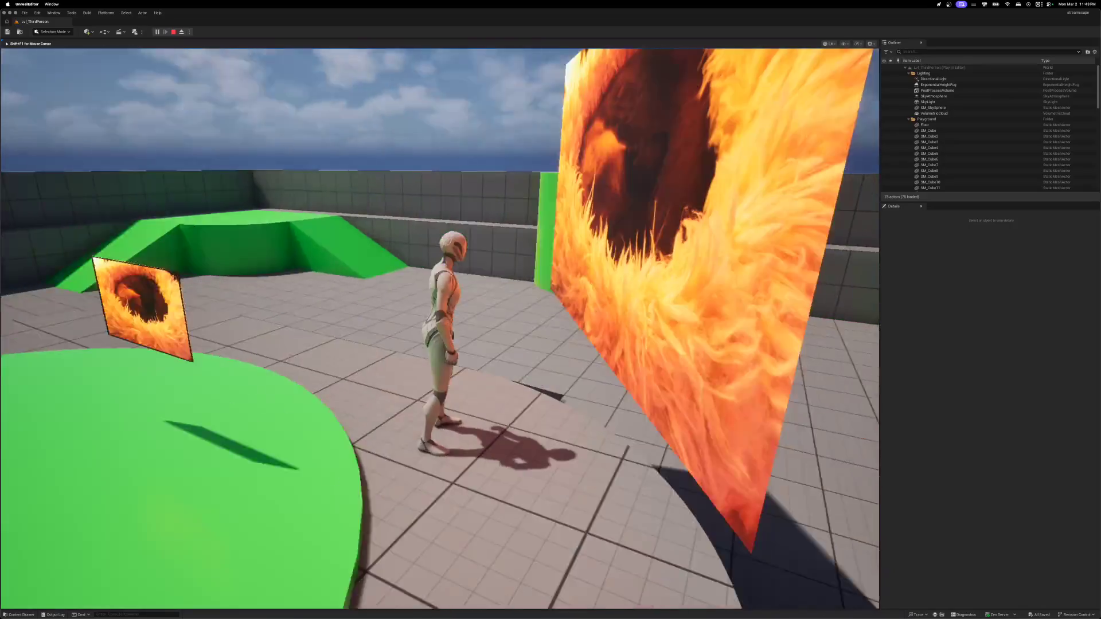
pyautogui.press('w')
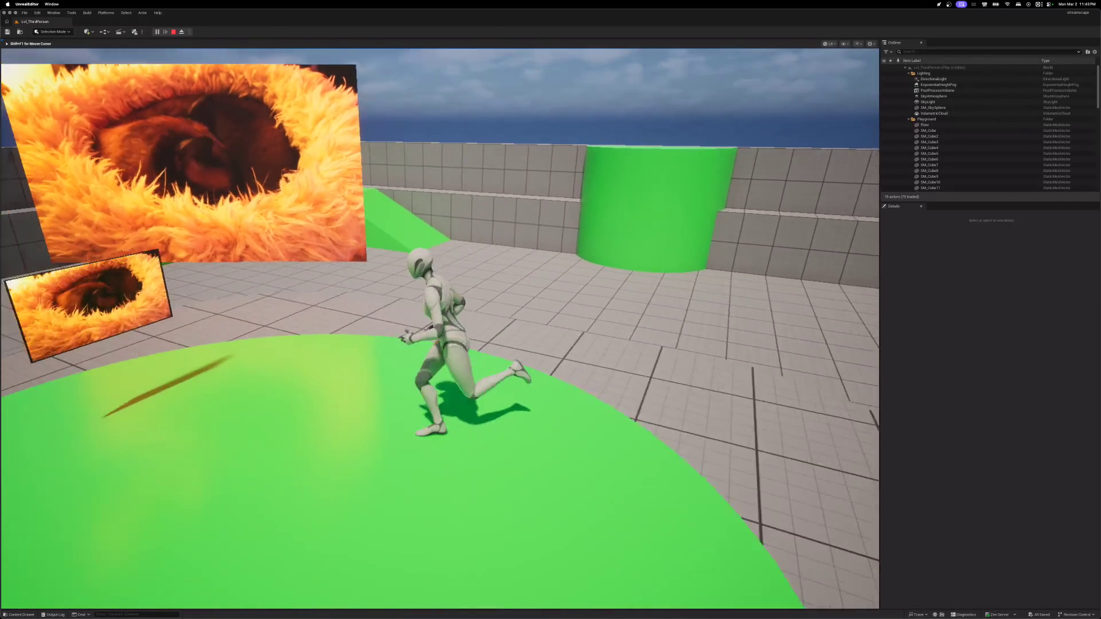
pyautogui.press('w')
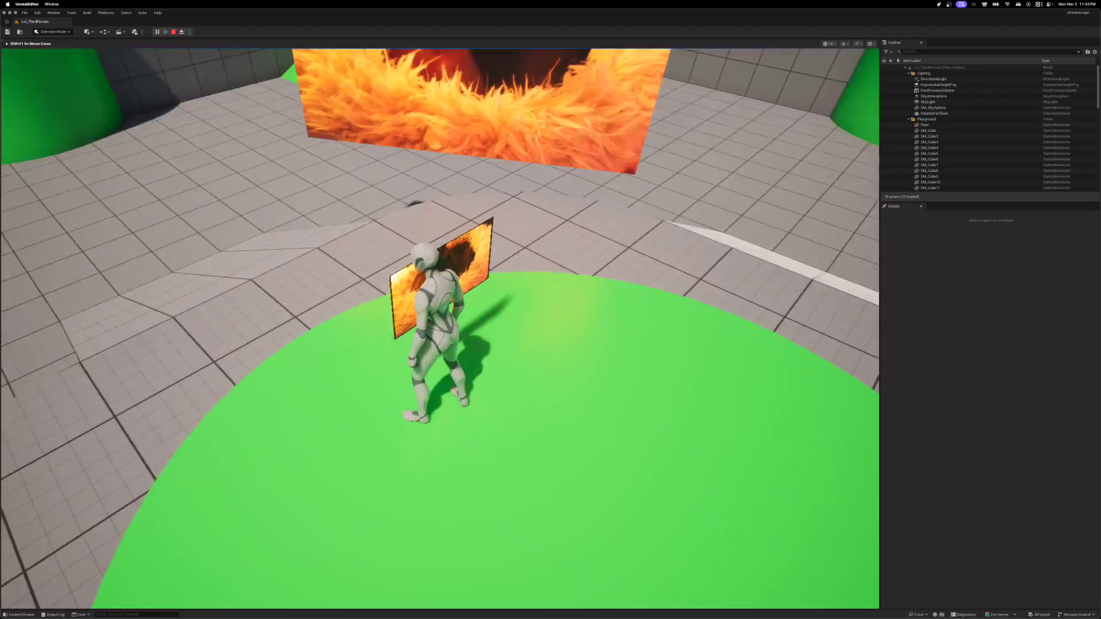
pyautogui.press('Escape')
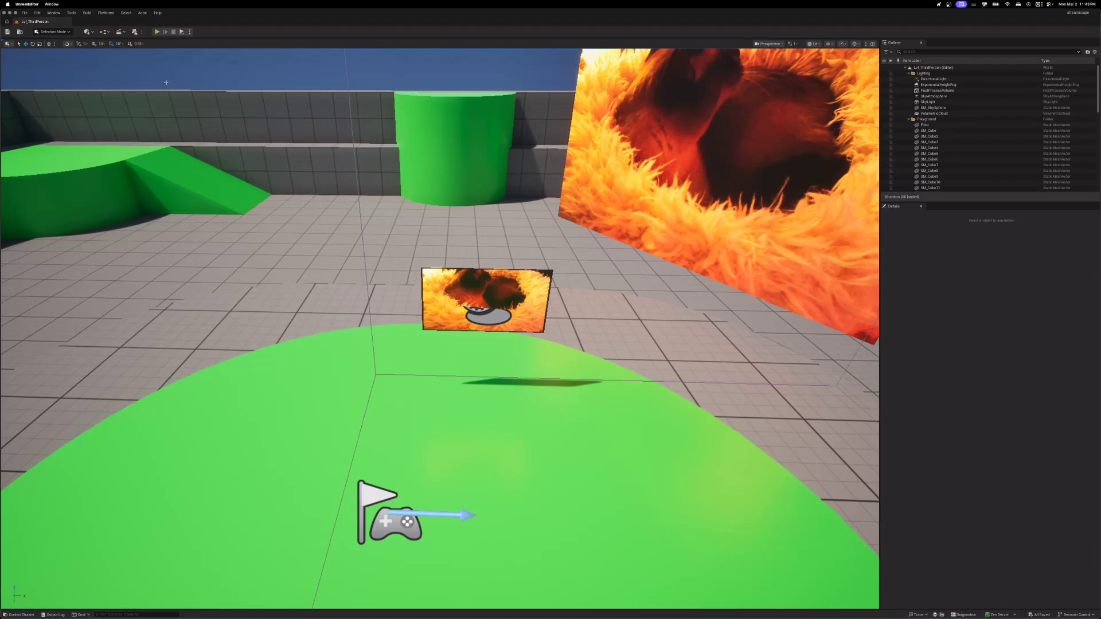
# - Start Play-in-Editor and run the character to the fur wall, jumping beside the small screen
pyautogui.click(158, 34)
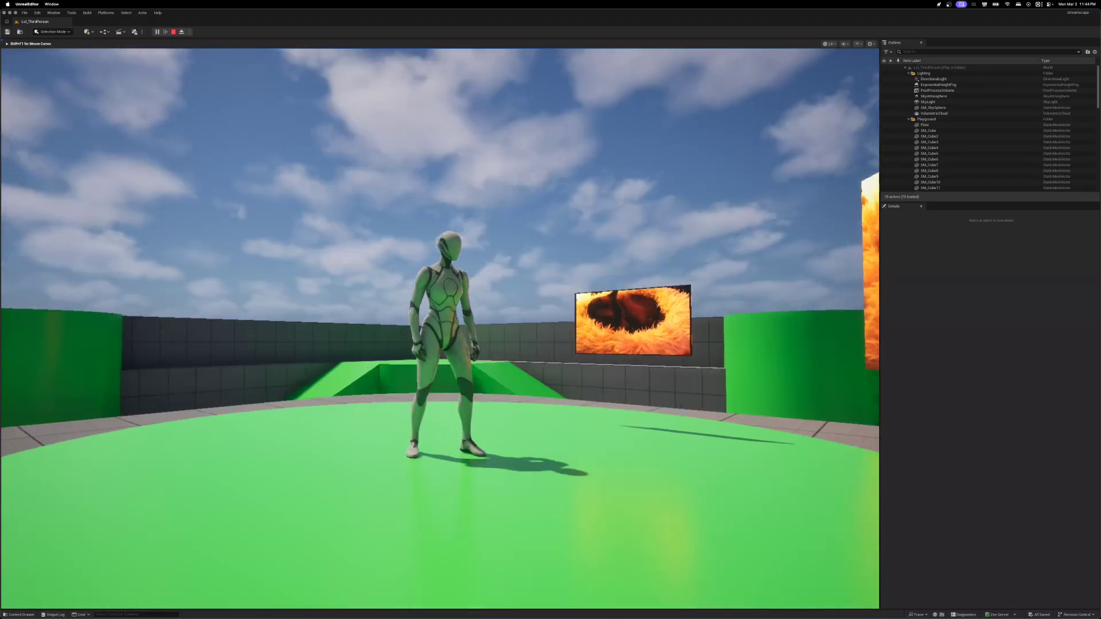
pyautogui.press('w')
pyautogui.press('w')
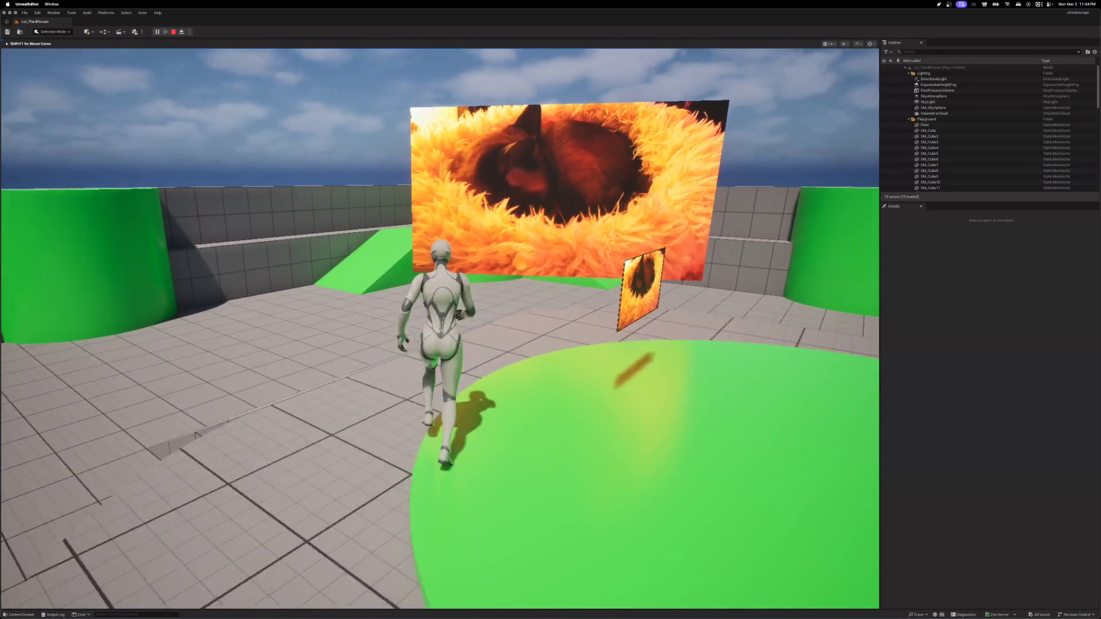
pyautogui.press('w')
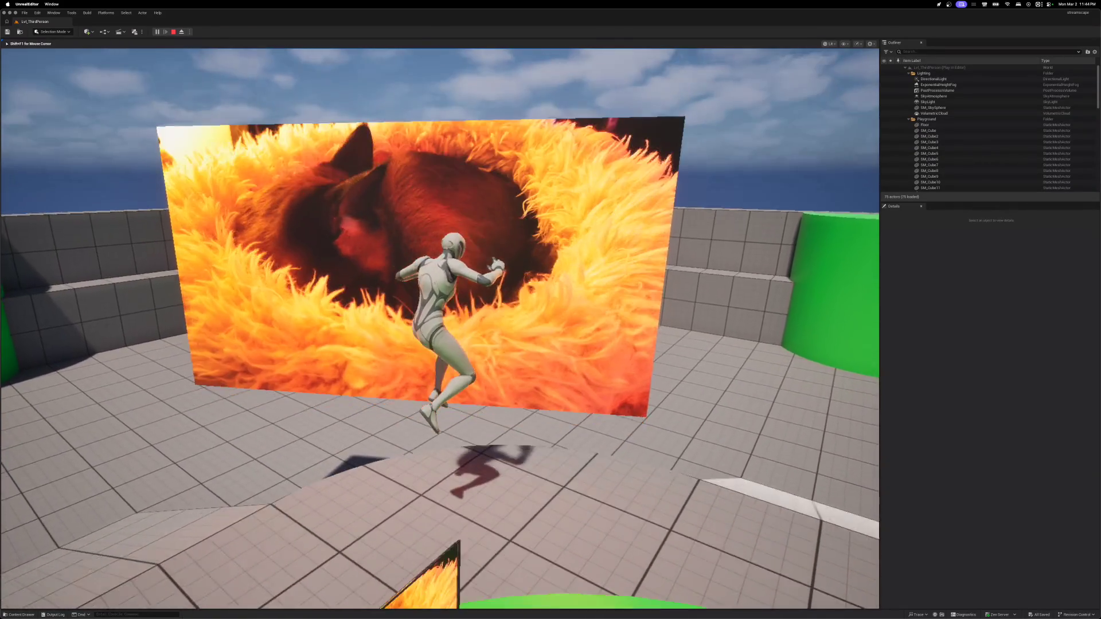
pyautogui.press('w')
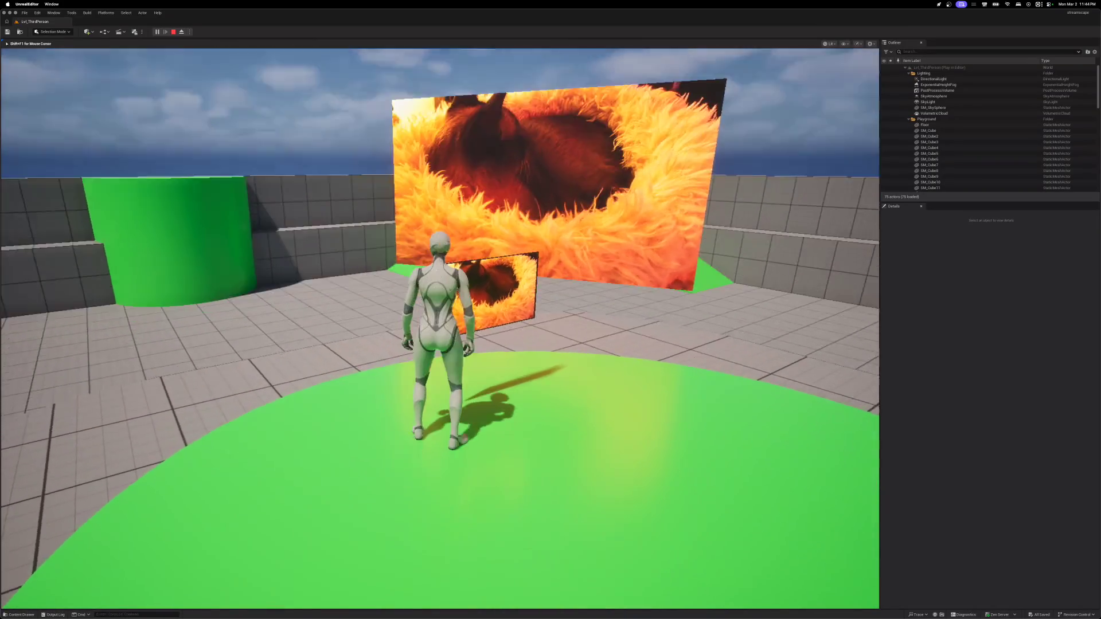
pyautogui.press('space')
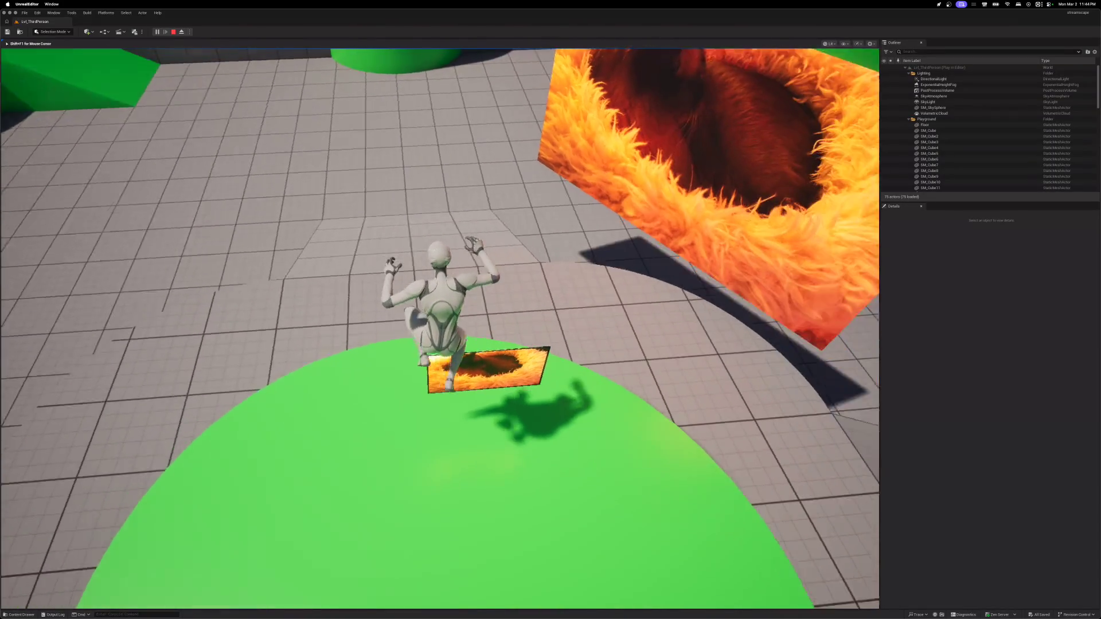
pyautogui.press('space')
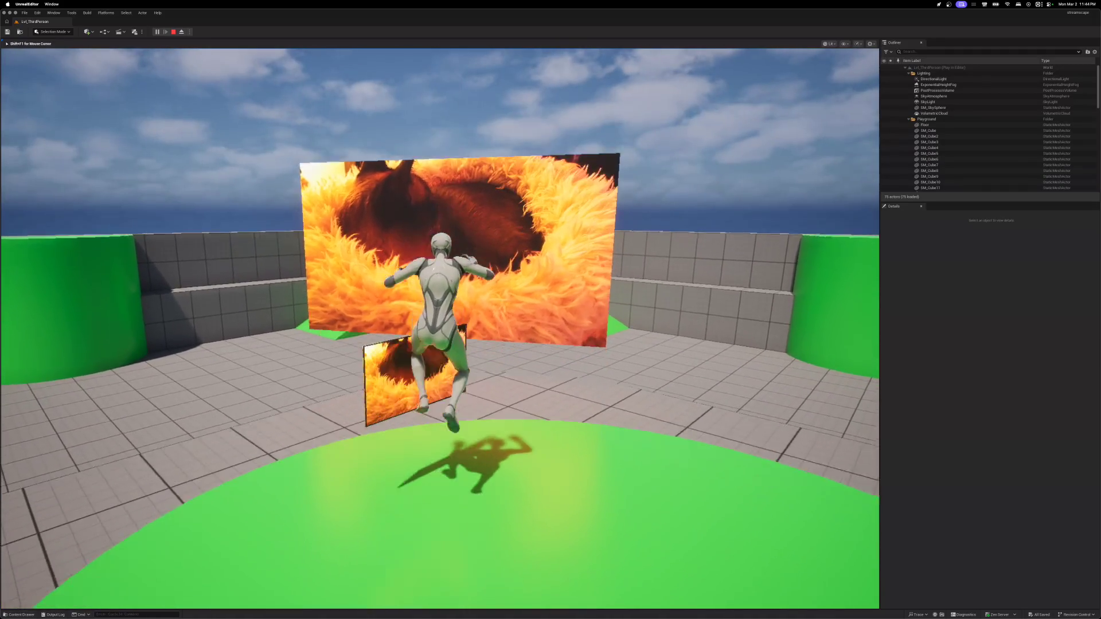
pyautogui.press('s')
# - Jump toward the fur wall, then back the character away from it
pyautogui.press('w')
pyautogui.press('space')
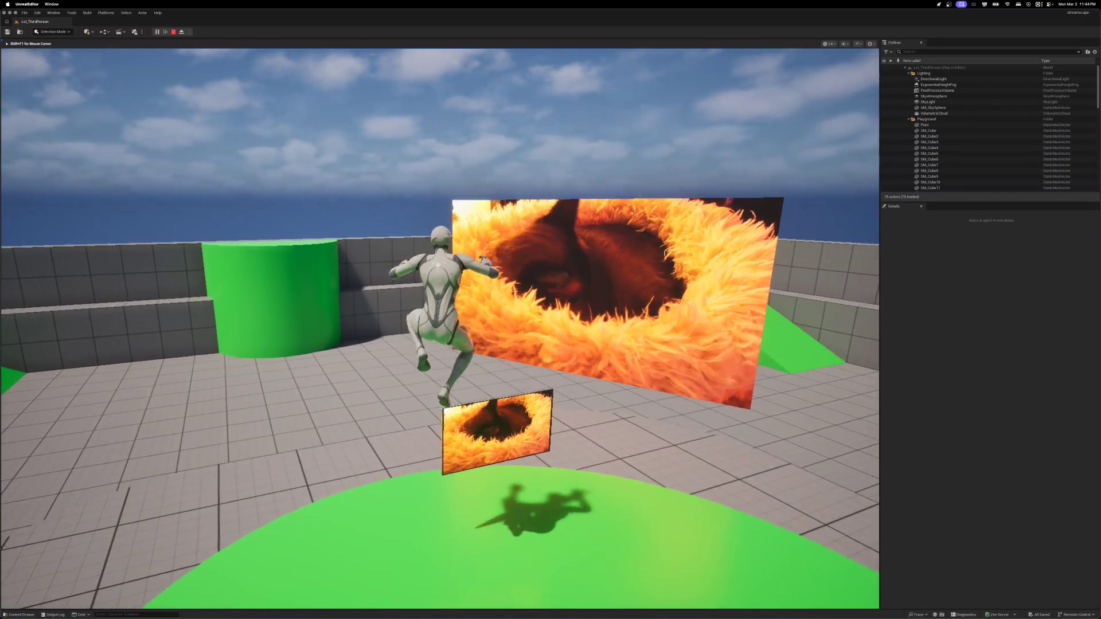
pyautogui.press('w')
pyautogui.press('space')
pyautogui.press('s')
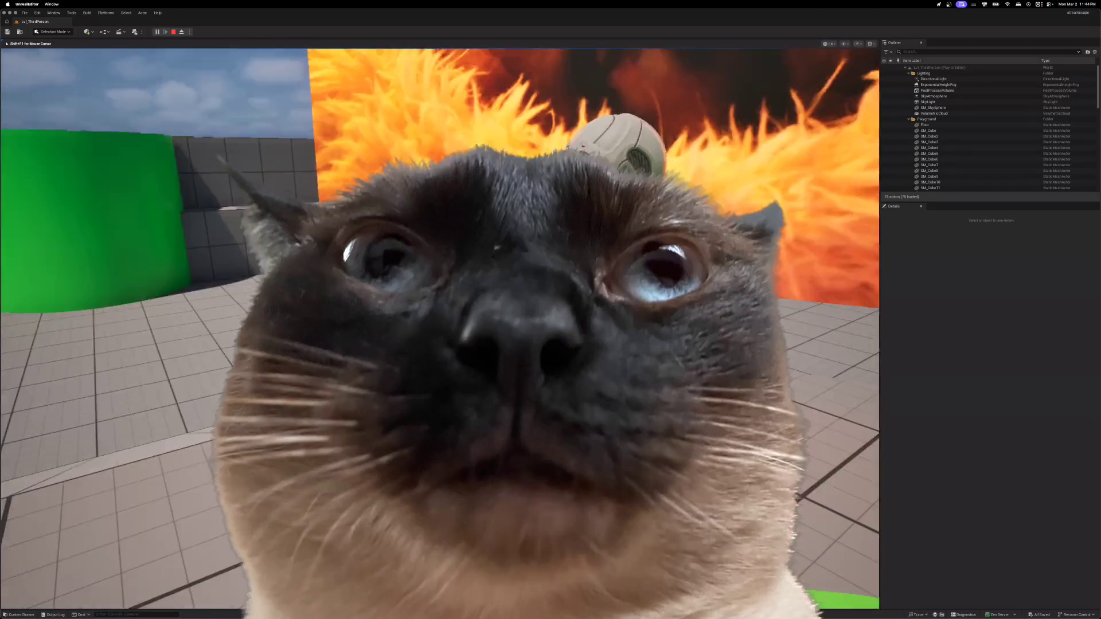
pyautogui.press('s')
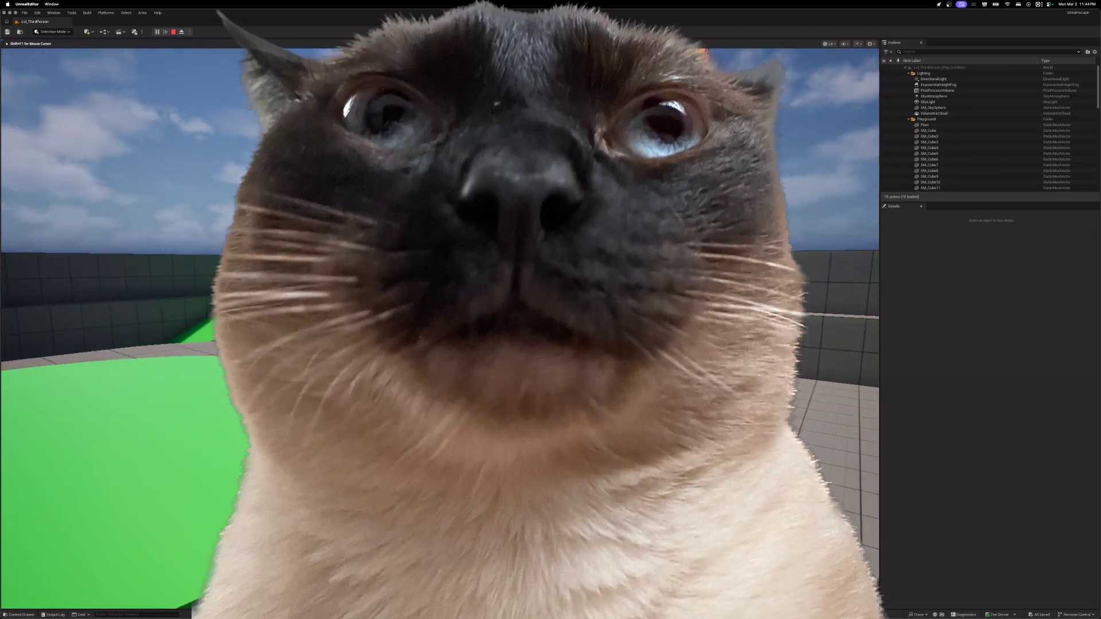
# - Run the character around the level and back toward the camera
pyautogui.press('w')
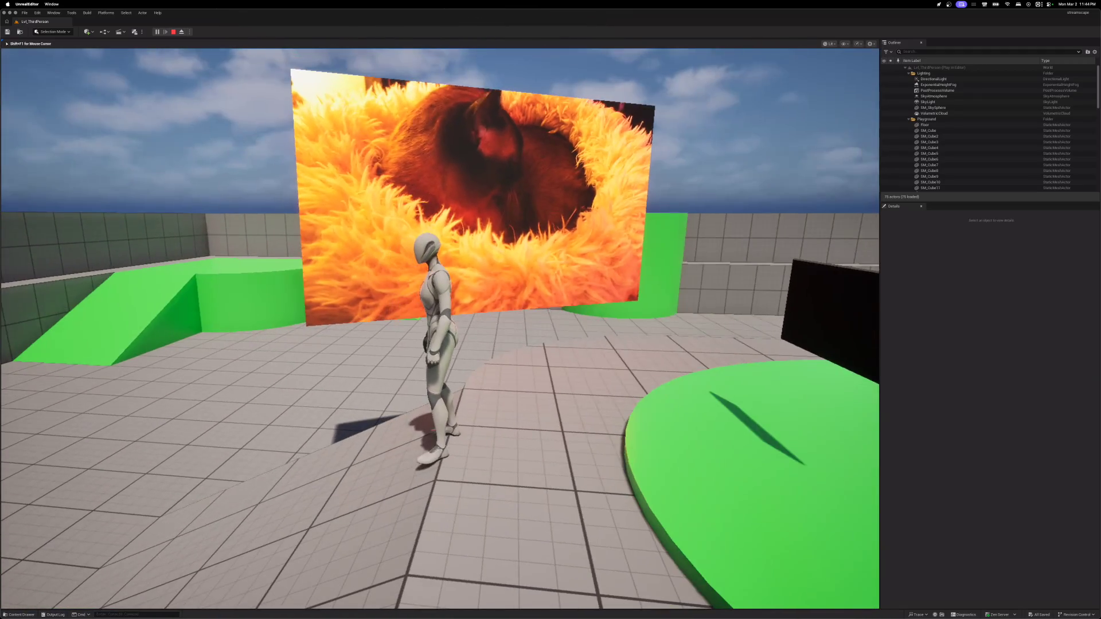
pyautogui.press('d')
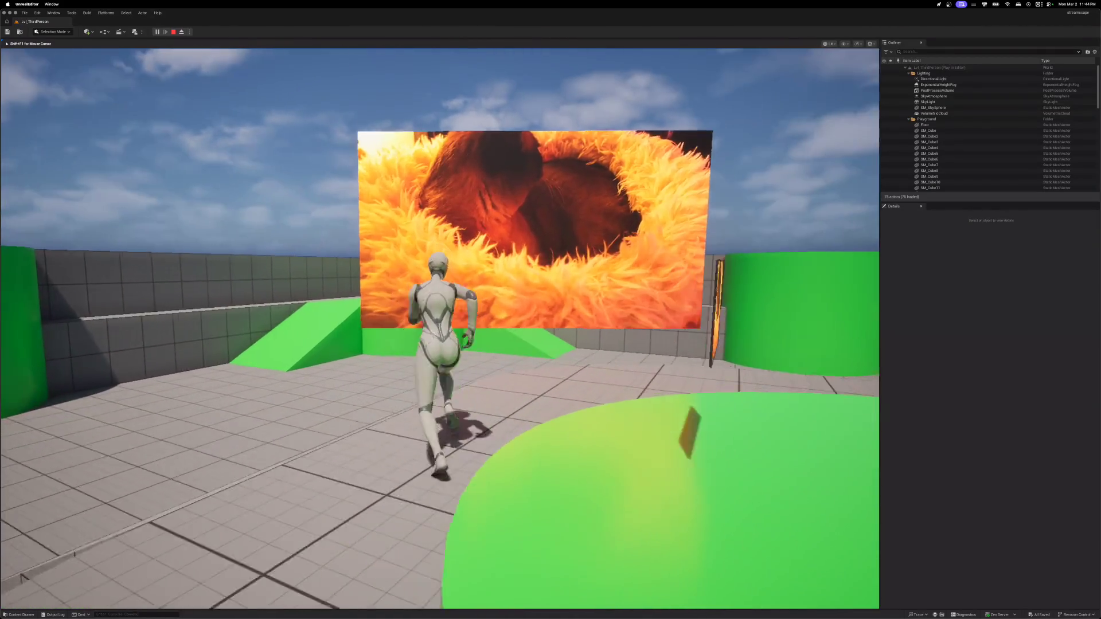
pyautogui.press('s')
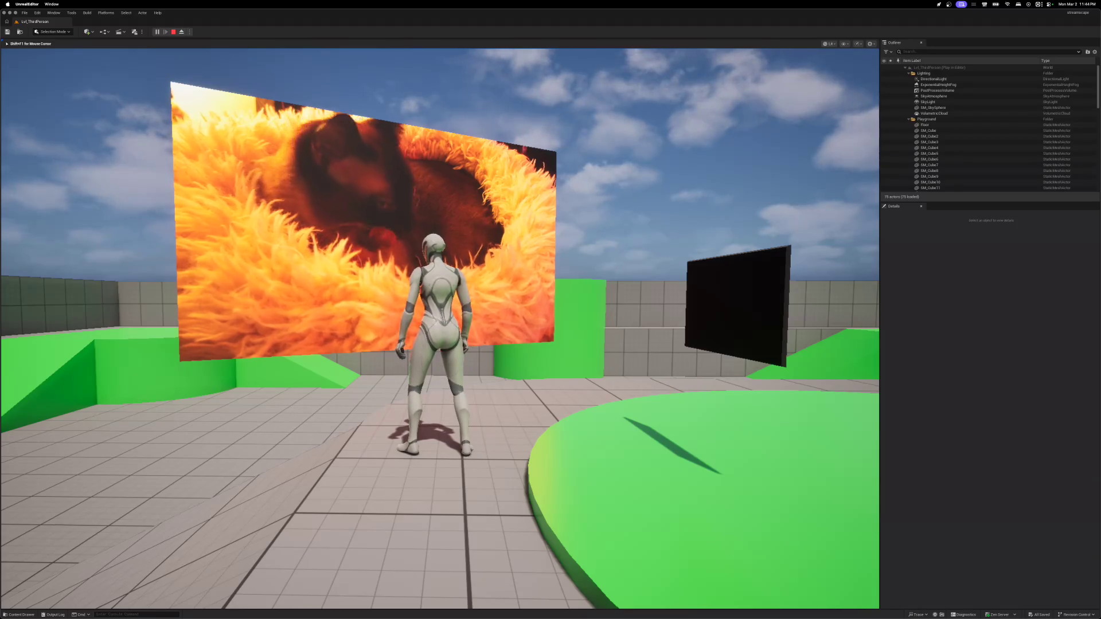
pyautogui.press('w')
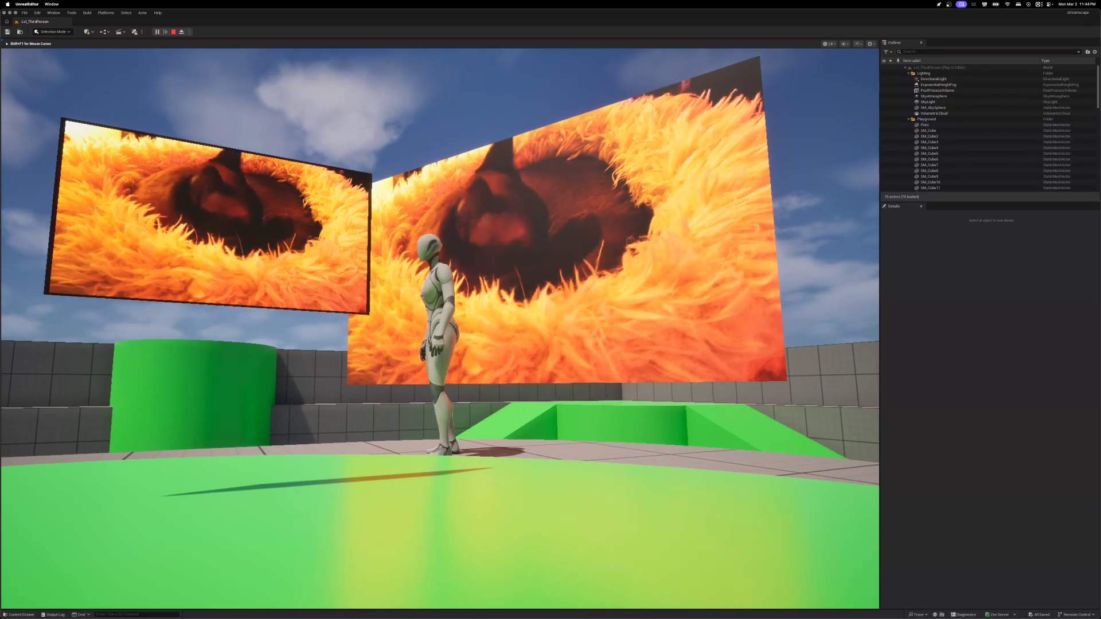
pyautogui.press('s')
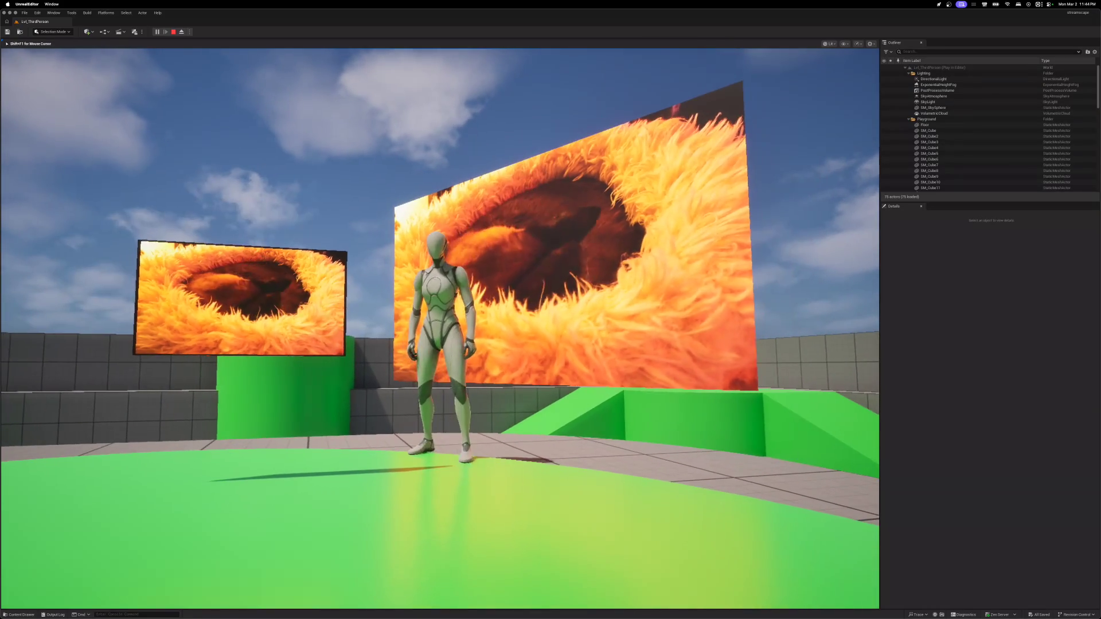
# - Run the character in every direction while swinging the game camera around it
pyautogui.press('d')
pyautogui.press('w')
pyautogui.press('a')
pyautogui.press('s')
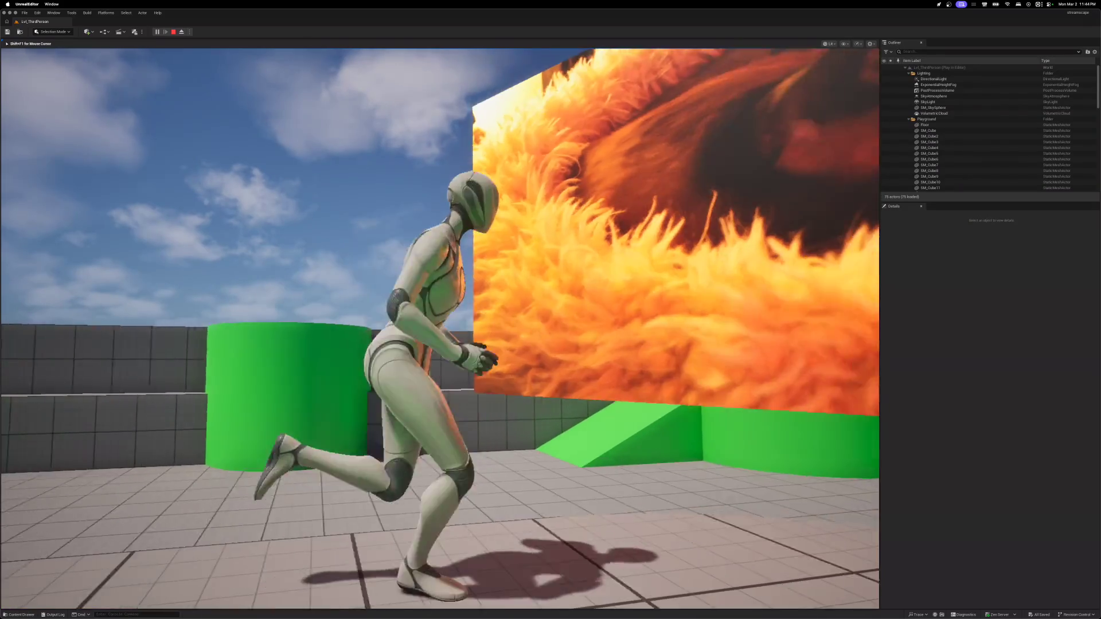
pyautogui.press('d')
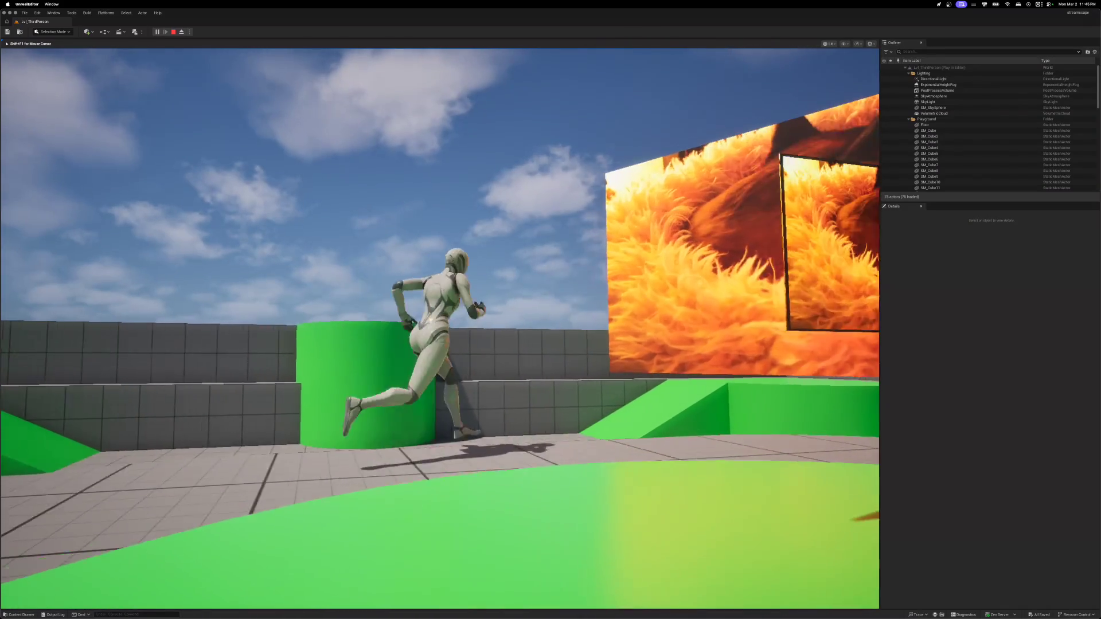
pyautogui.press('s')
pyautogui.press('a')
pyautogui.press('w')
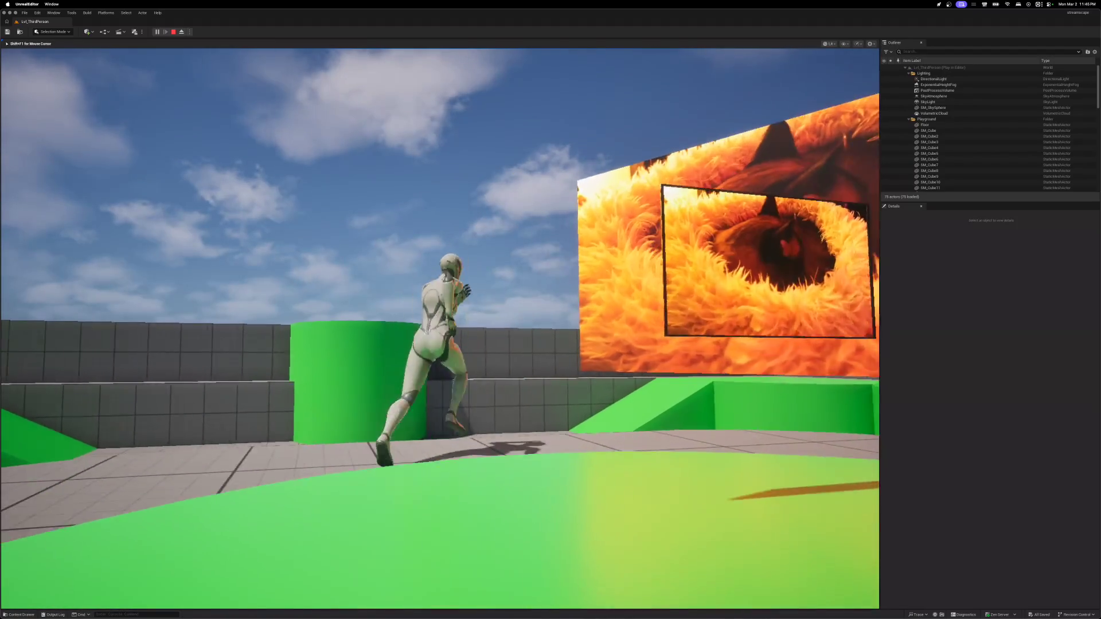
pyautogui.press('d')
pyautogui.press('s')
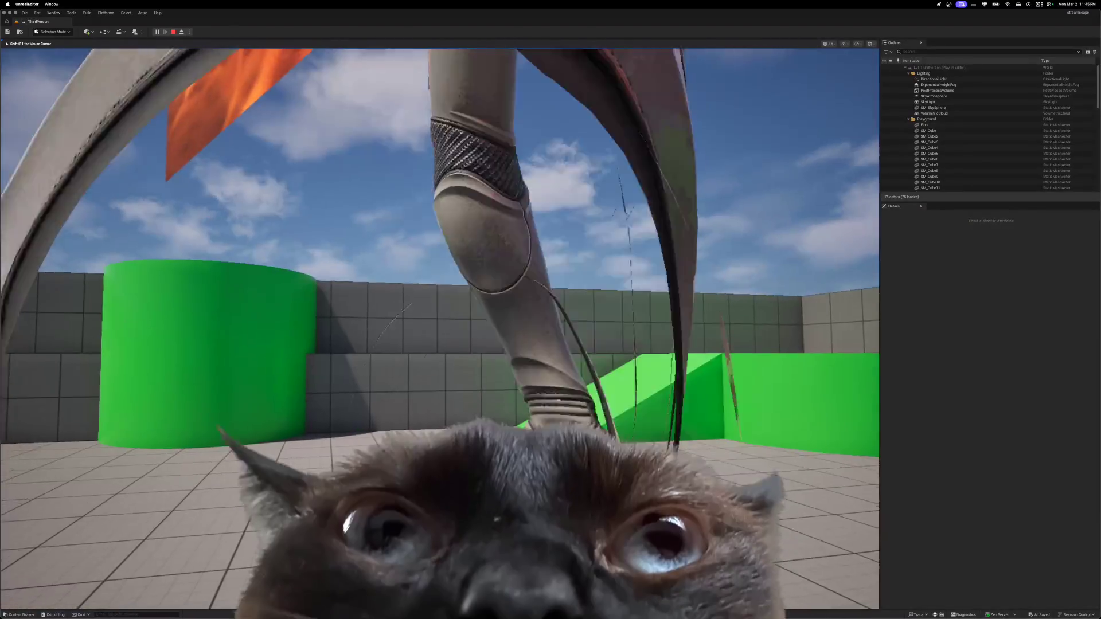
pyautogui.press('s')
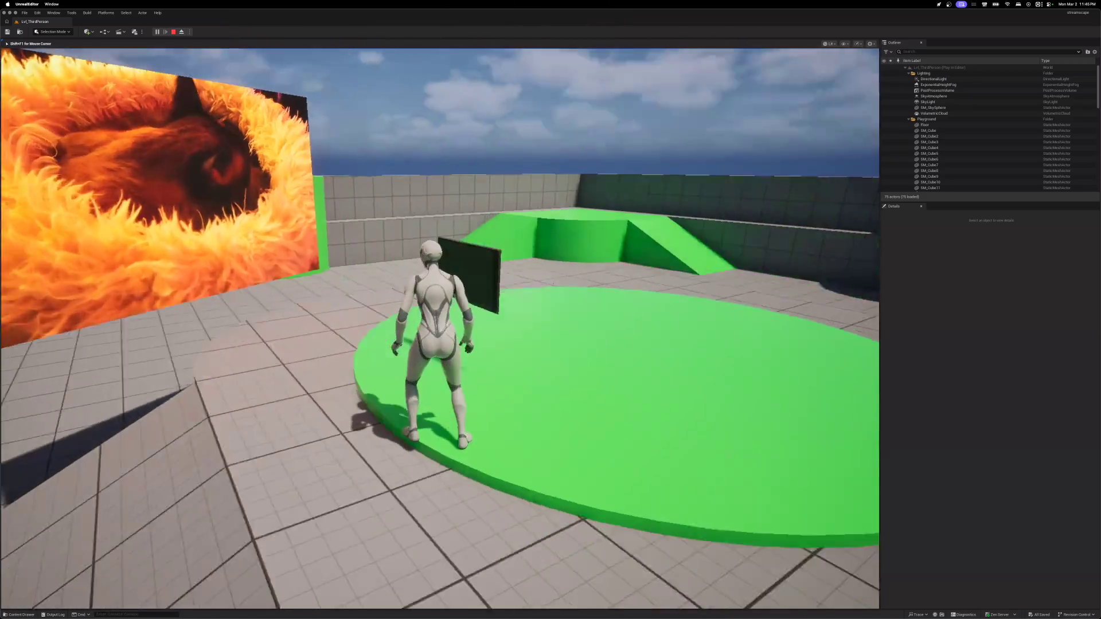
# - Jump toward the fire video wall, walk beside it, and end the play session
pyautogui.press('w')
pyautogui.press('space')
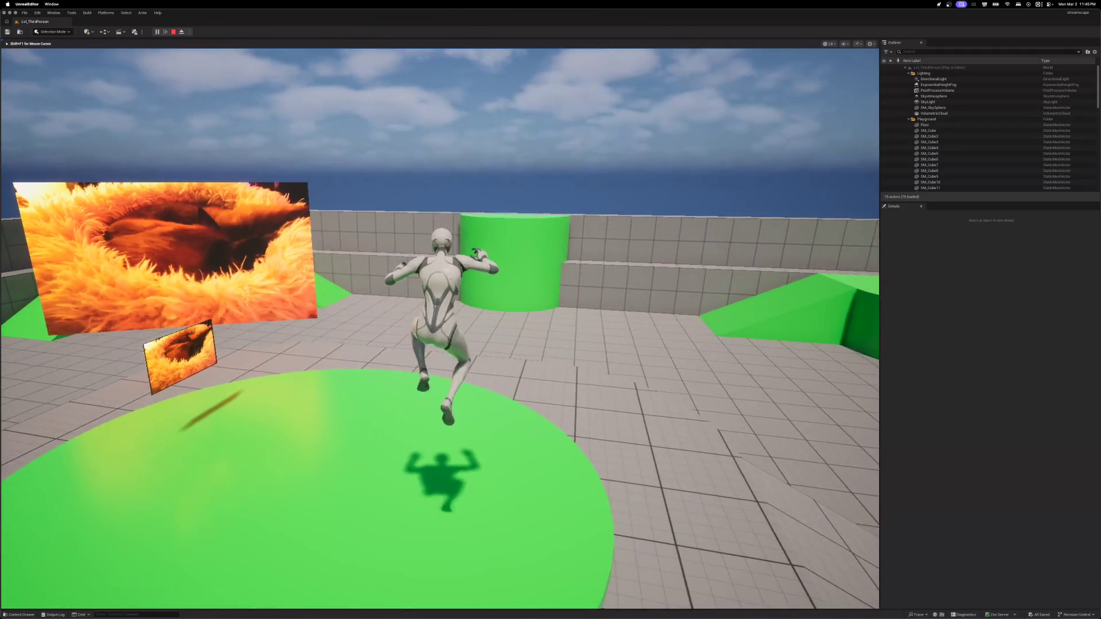
pyautogui.press('w')
pyautogui.press('space')
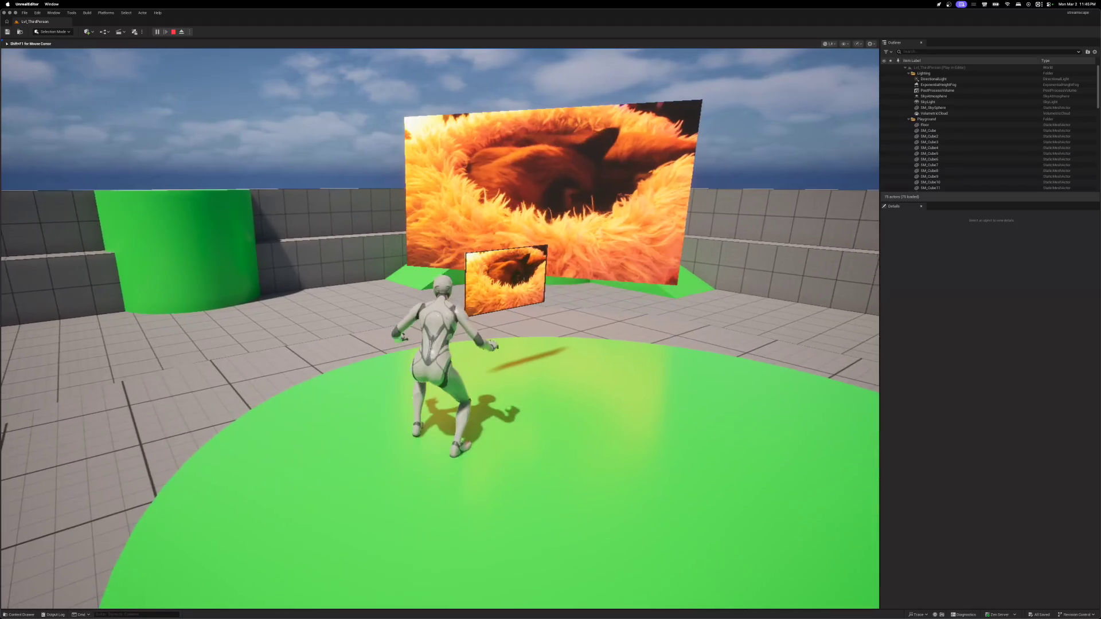
pyautogui.press('w')
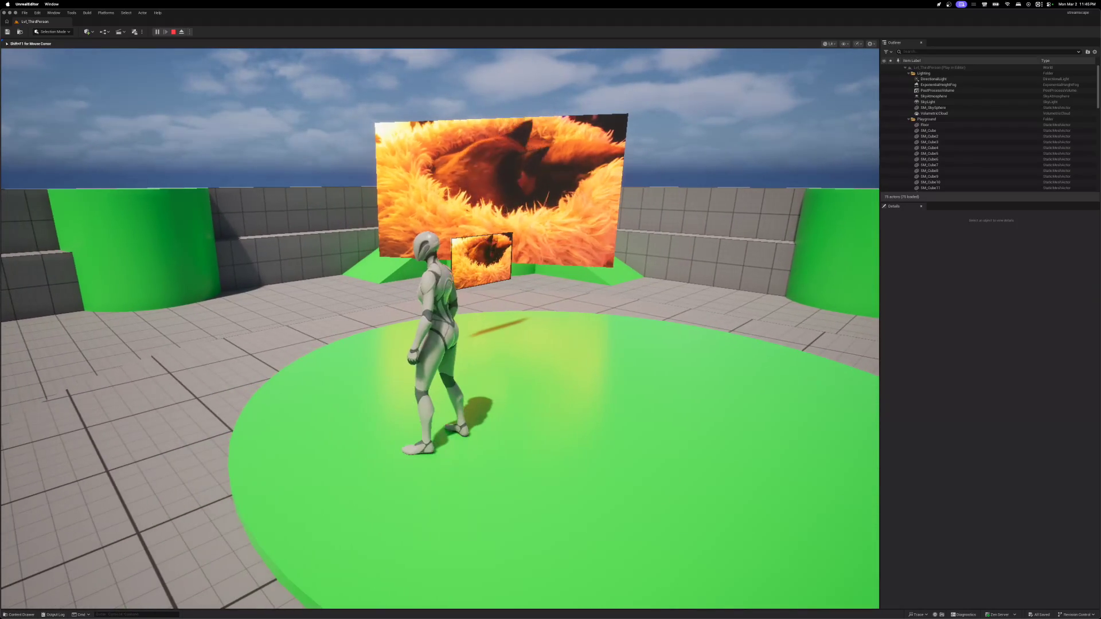
pyautogui.press('w')
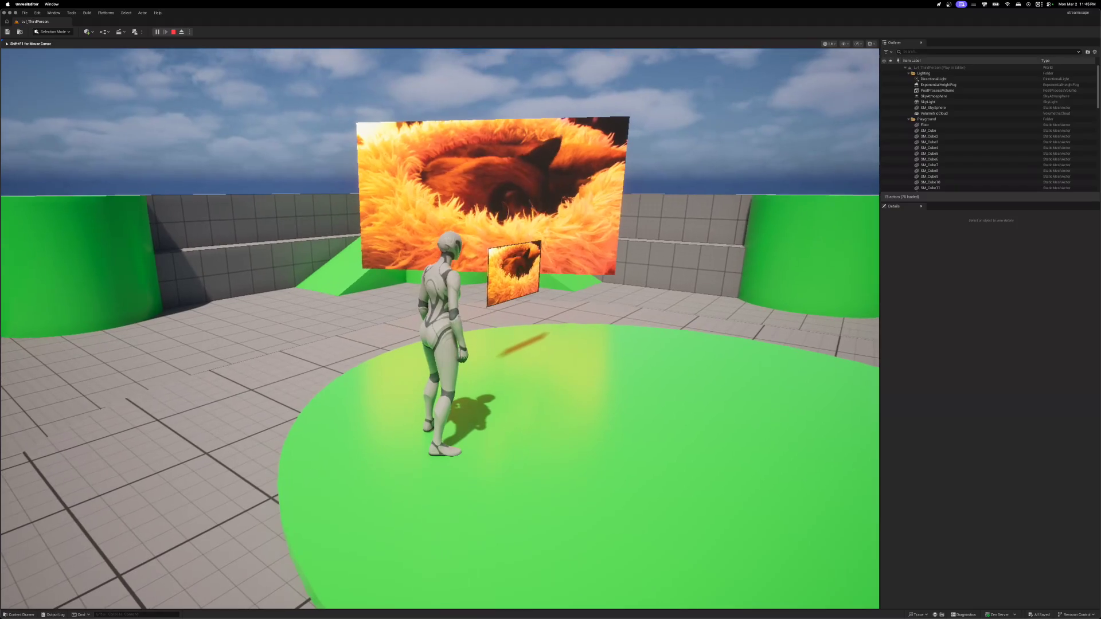
pyautogui.press('Escape')
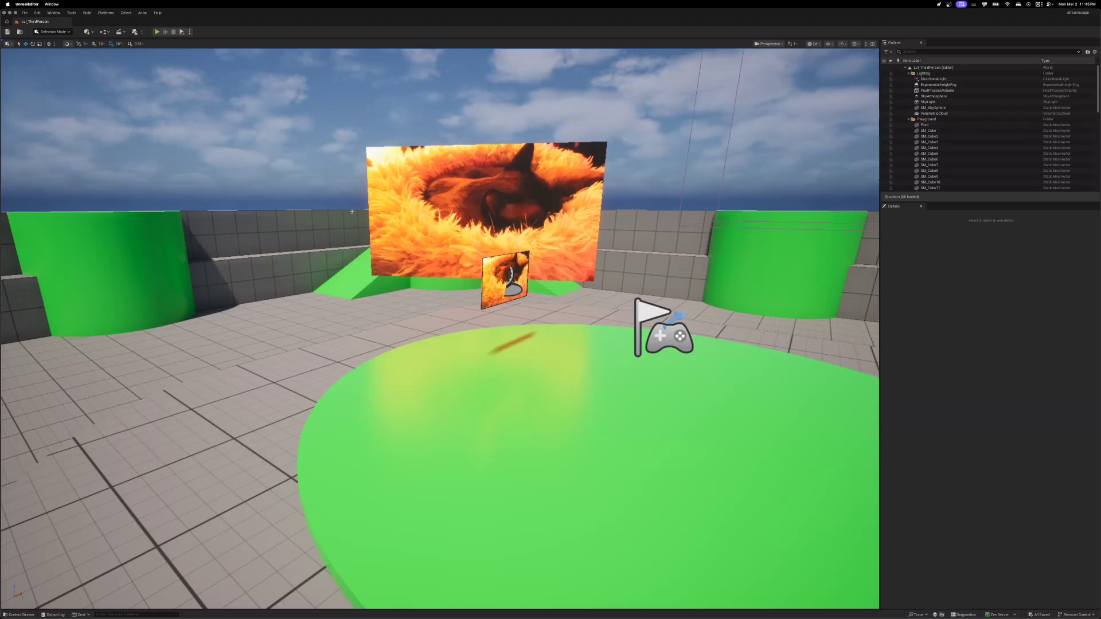
# - Select the large TV screen plane to show its Details and screen material
pyautogui.click(401, 193)
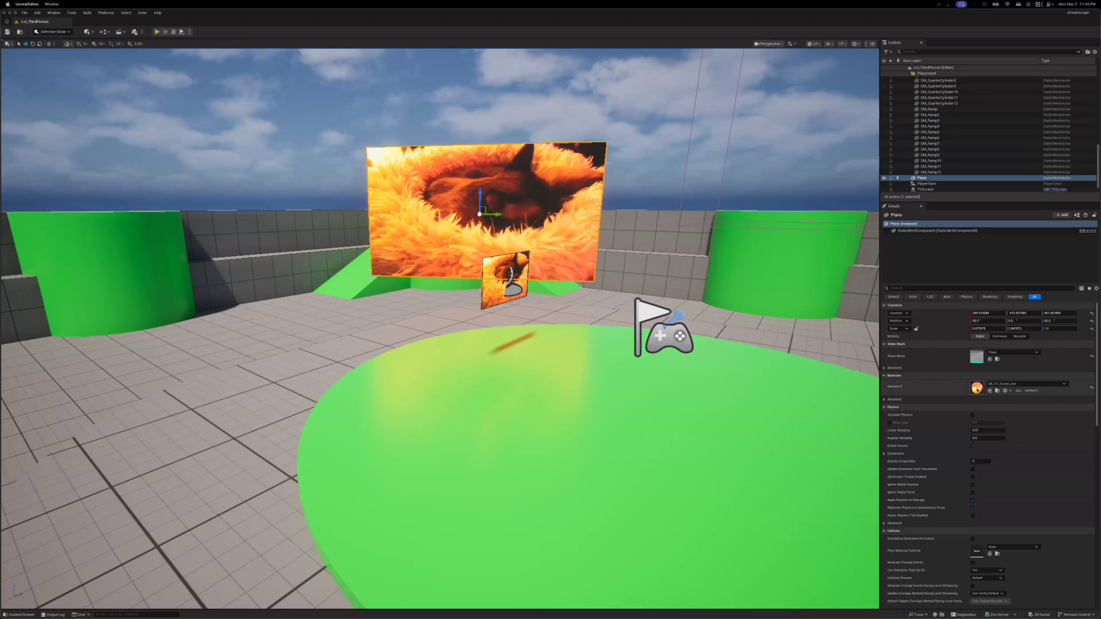
# - Open MI_TV_Screen_Inst, move its editor window left, and open parent material M_TV_Screen
pyautogui.doubleClick(977, 388)
pyautogui.moveTo(1020, 109)
pyautogui.mouseDown()
pyautogui.moveTo(565, 118)
pyautogui.moveTo(290, 61)
pyautogui.moveTo(286, 49)
pyautogui.mouseUp()
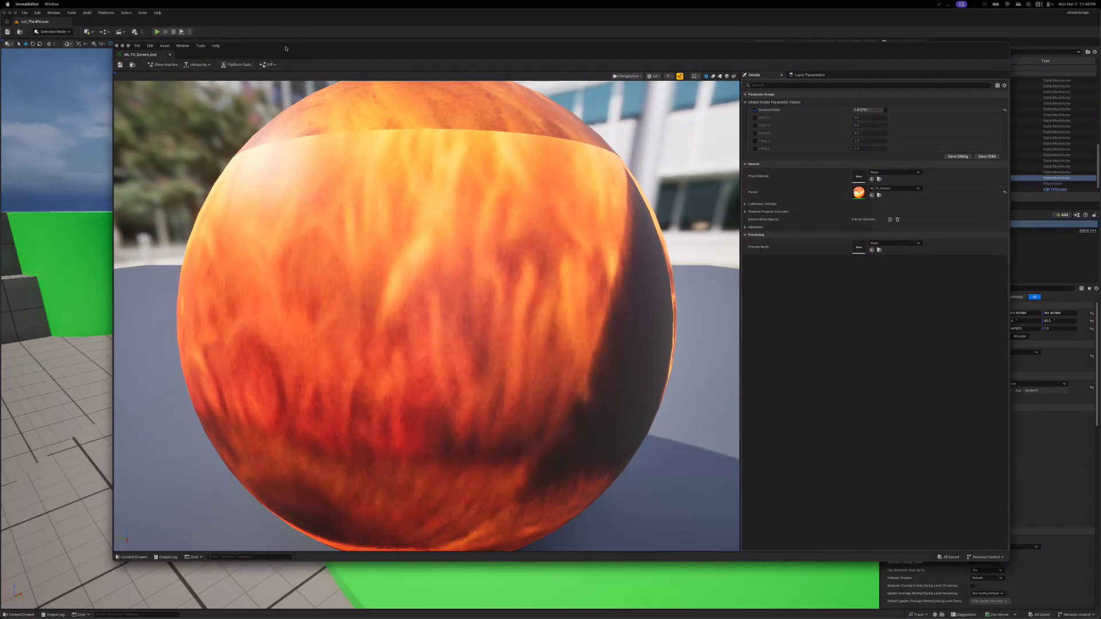
pyautogui.moveTo(285, 49); pyautogui.dragTo(281, 49)
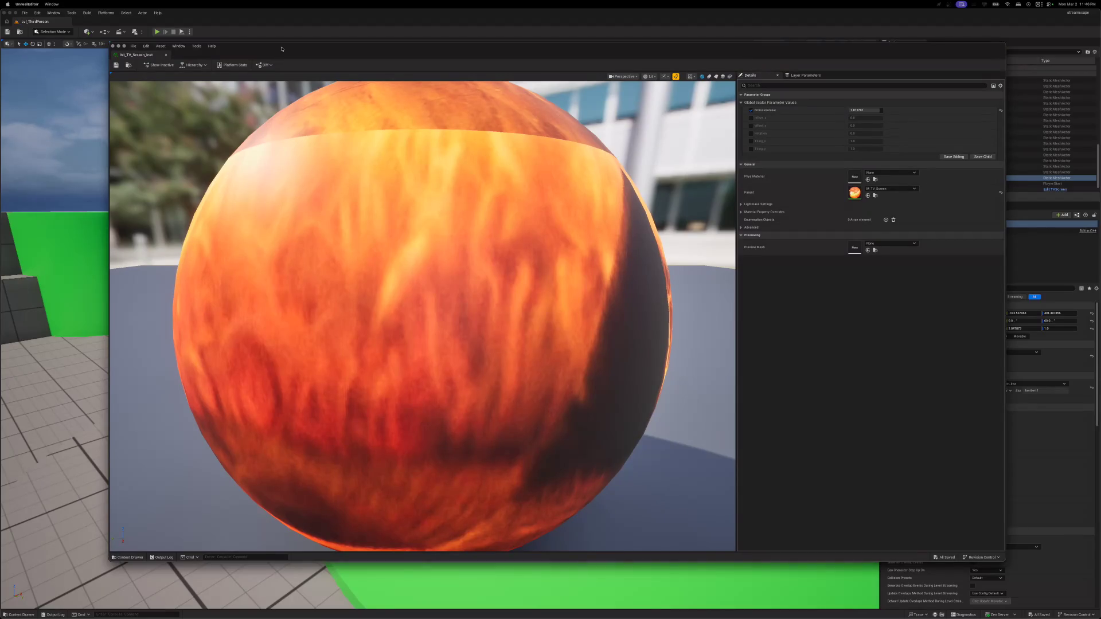
pyautogui.doubleClick(849, 194)
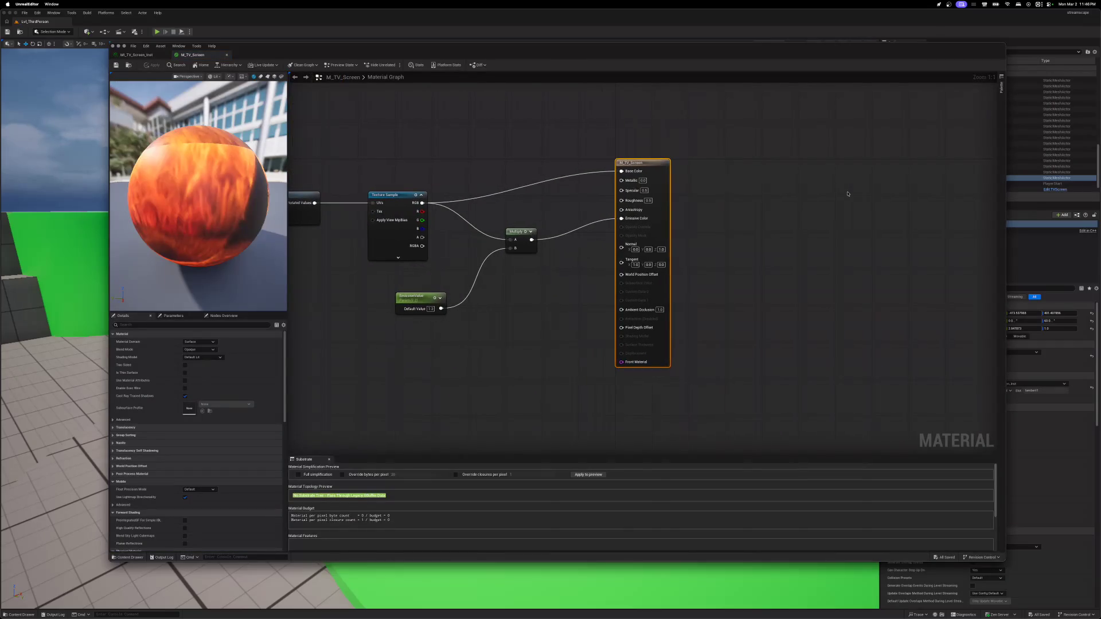
# - Pan and zoom the graph across the CustomRotator, Tiling, Append, Multiply and TexCoord nodes
pyautogui.click(501, 344)
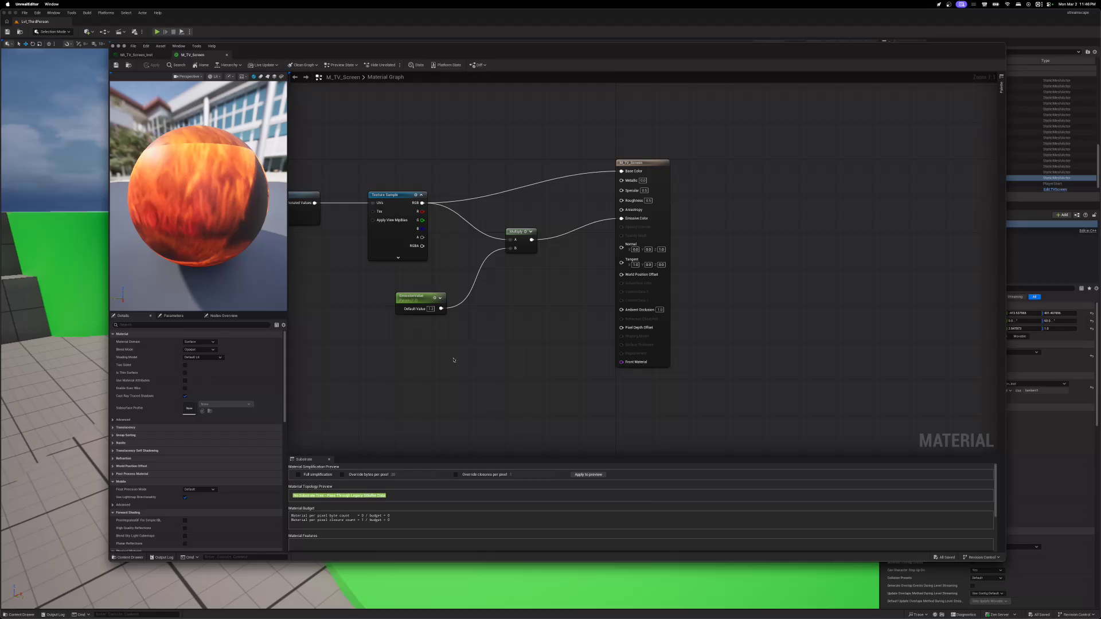
pyautogui.moveTo(434, 344); pyautogui.dragTo(656, 346)
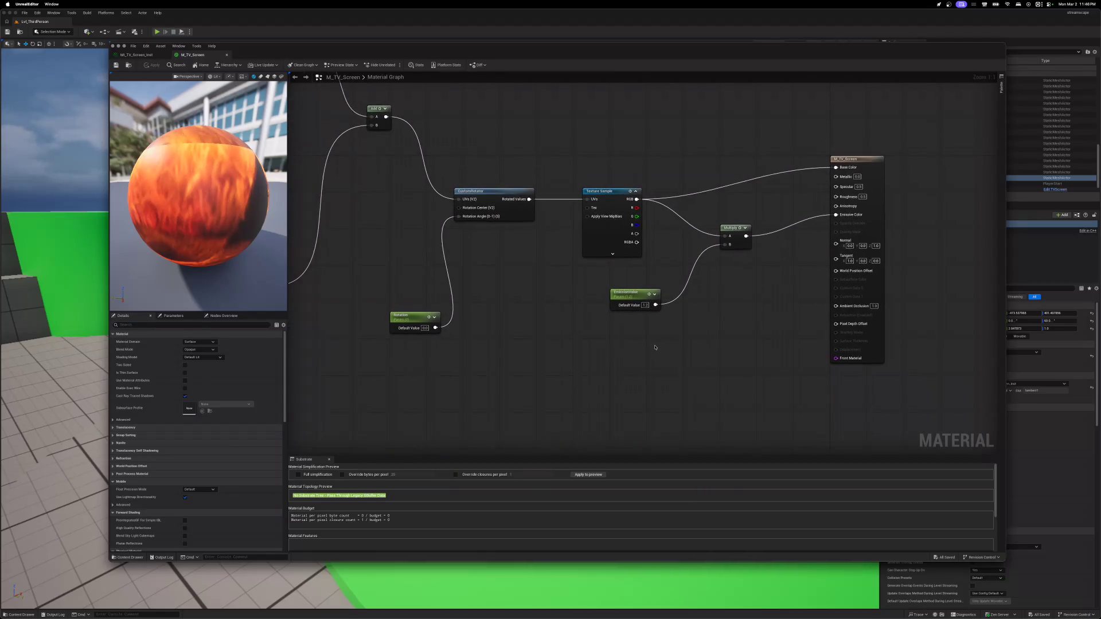
pyautogui.moveTo(533, 312); pyautogui.dragTo(676, 373)
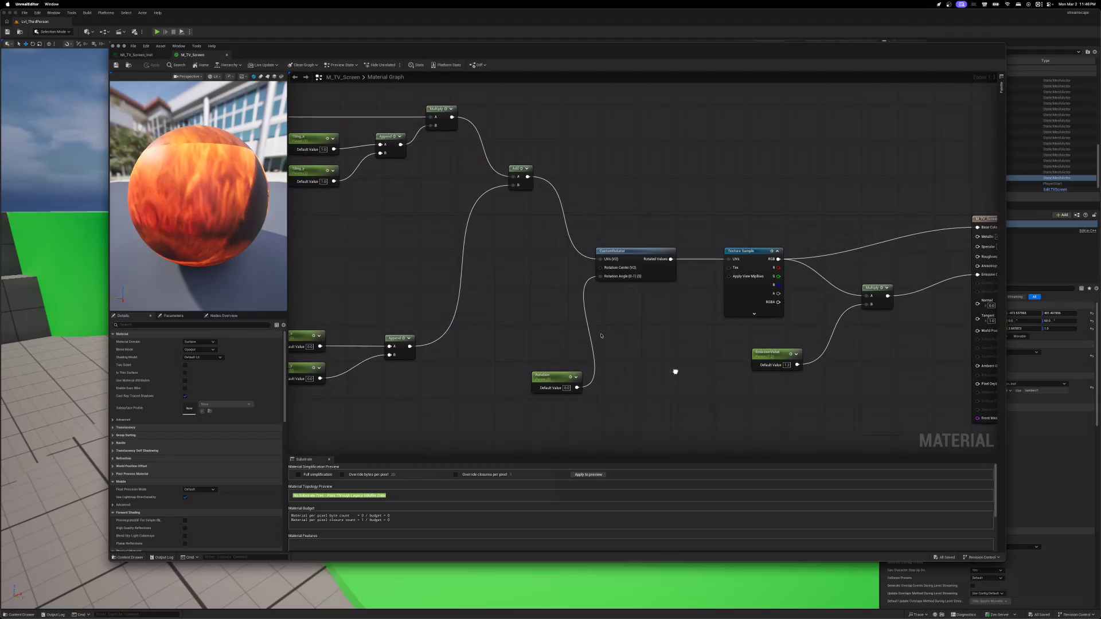
pyautogui.moveTo(421, 270); pyautogui.dragTo(559, 277)
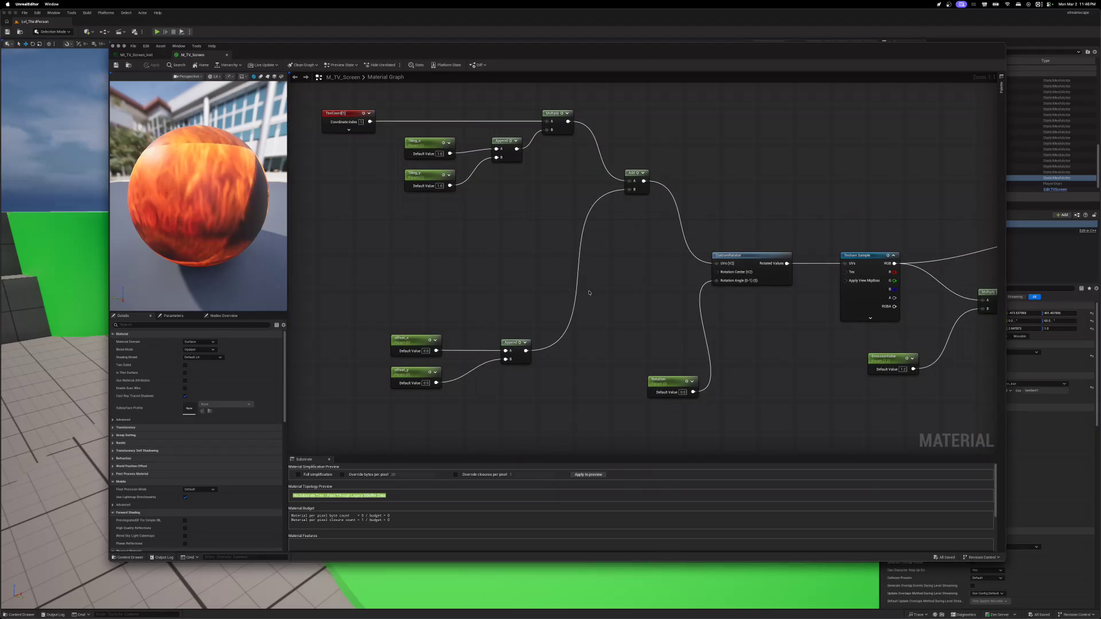
pyautogui.scroll(-3, 588, 292)
pyautogui.moveTo(784, 380); pyautogui.dragTo(717, 363)
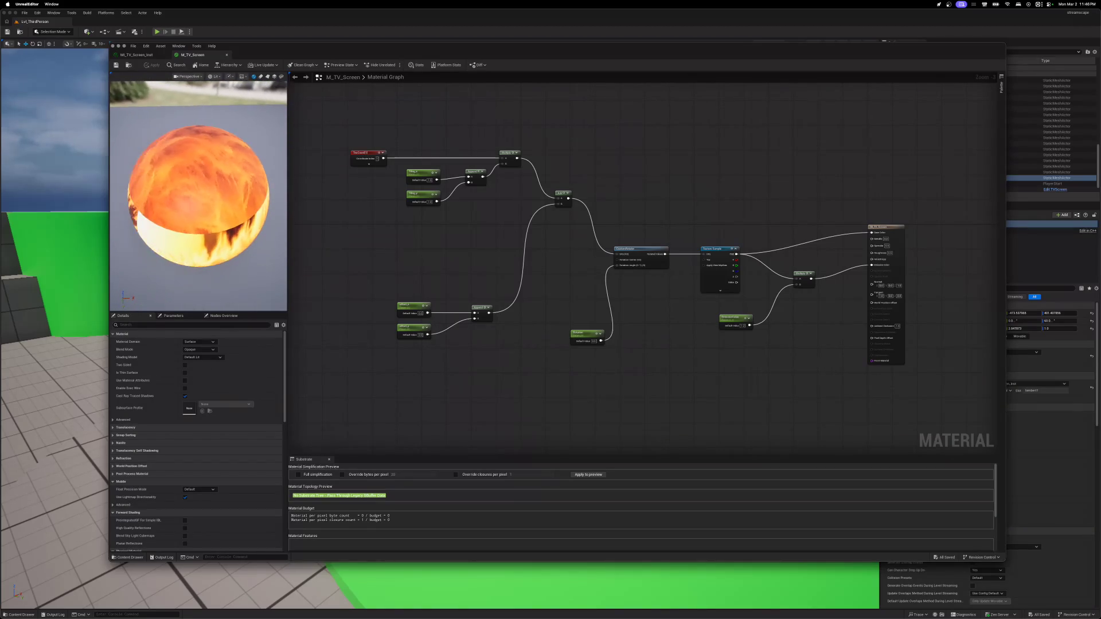
# - Orbit the preview sphere to a side view, then close the M_TV_Screen tab
pyautogui.moveTo(196, 201); pyautogui.dragTo(197, 201)
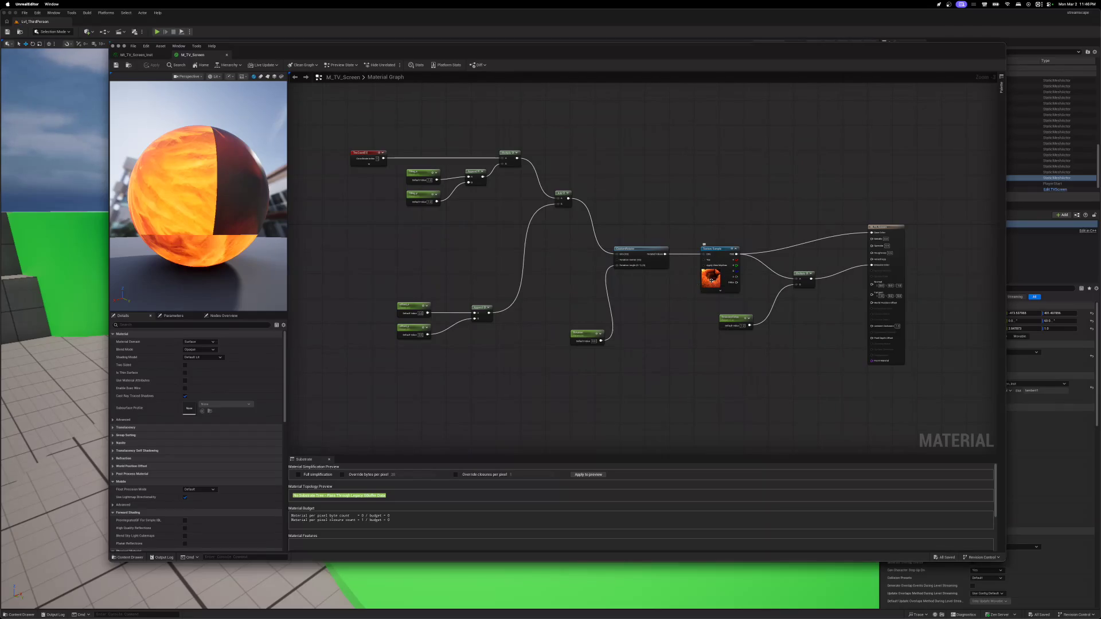
pyautogui.scroll(2, 711, 279)
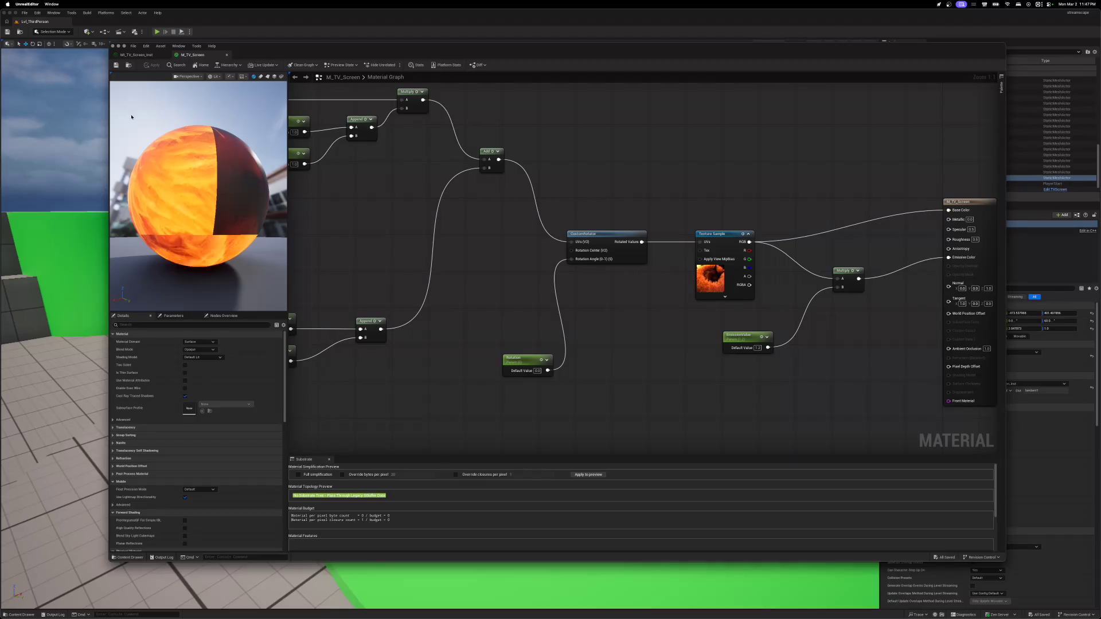
pyautogui.scroll(-5, 232, 490)
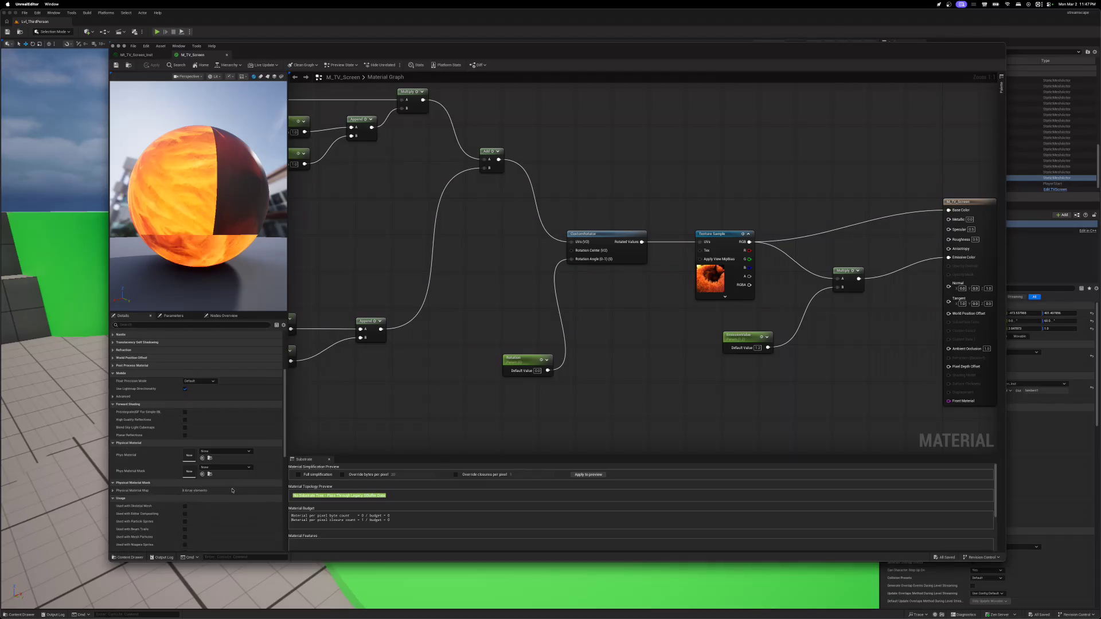
pyautogui.scroll(-10, 233, 490)
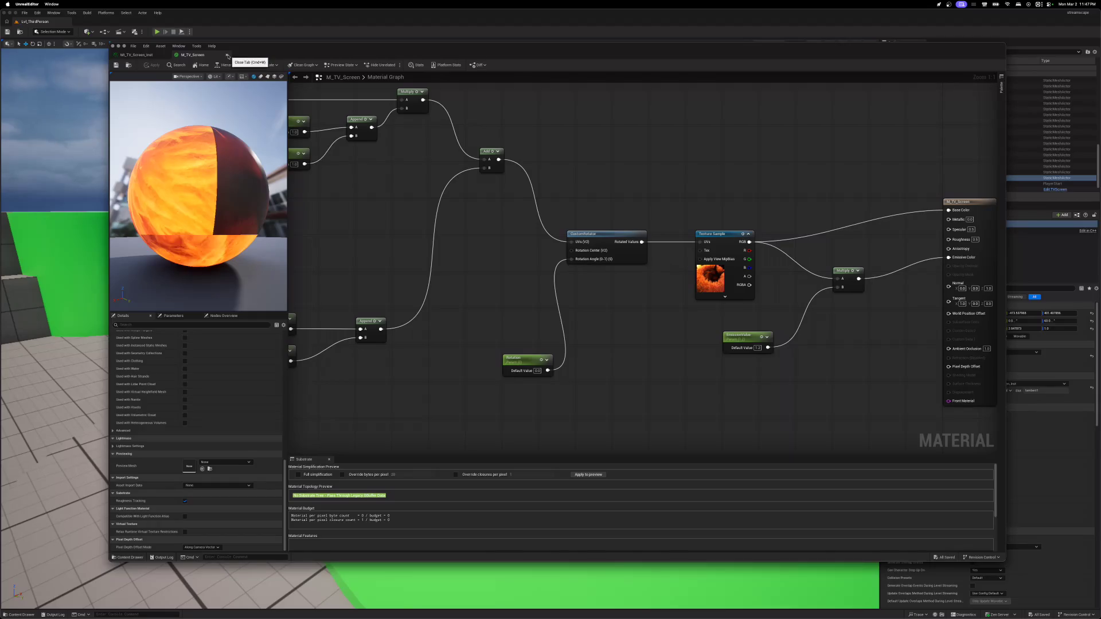
pyautogui.click(227, 56)
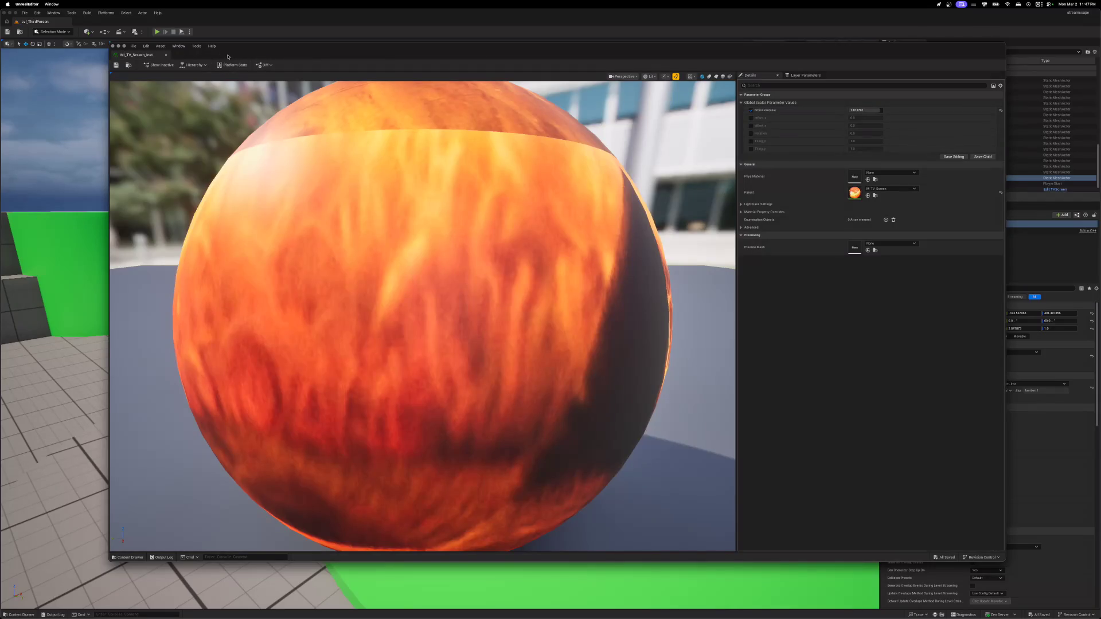
# - Close the instance editor and reopen M_TV_Screen from the Streamscape folder in the Content Drawer
pyautogui.click(113, 46)
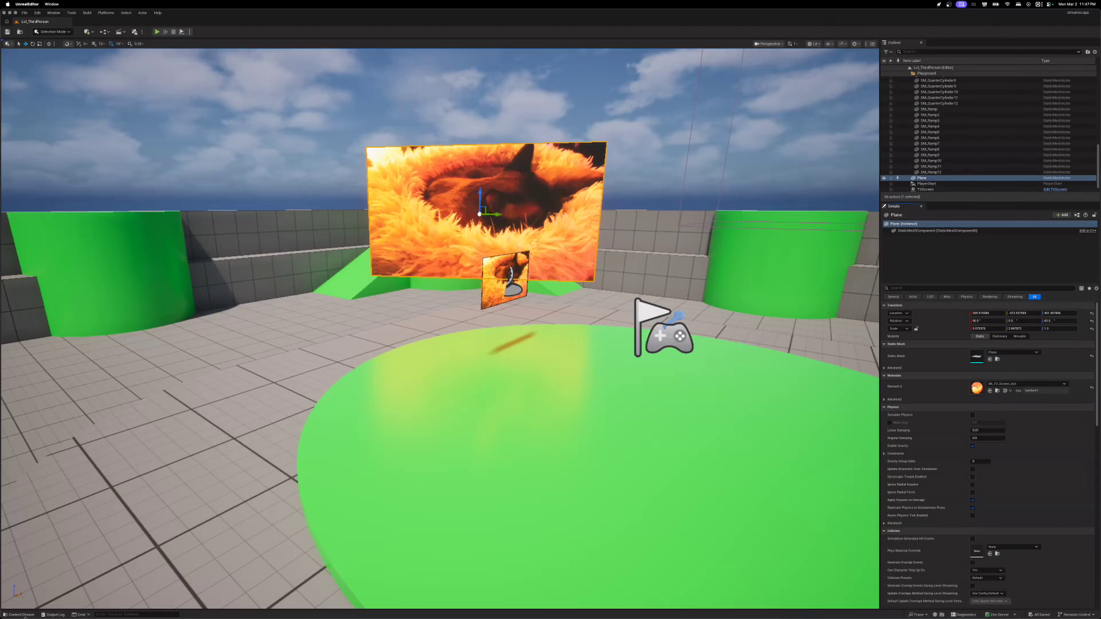
pyautogui.click(23, 614)
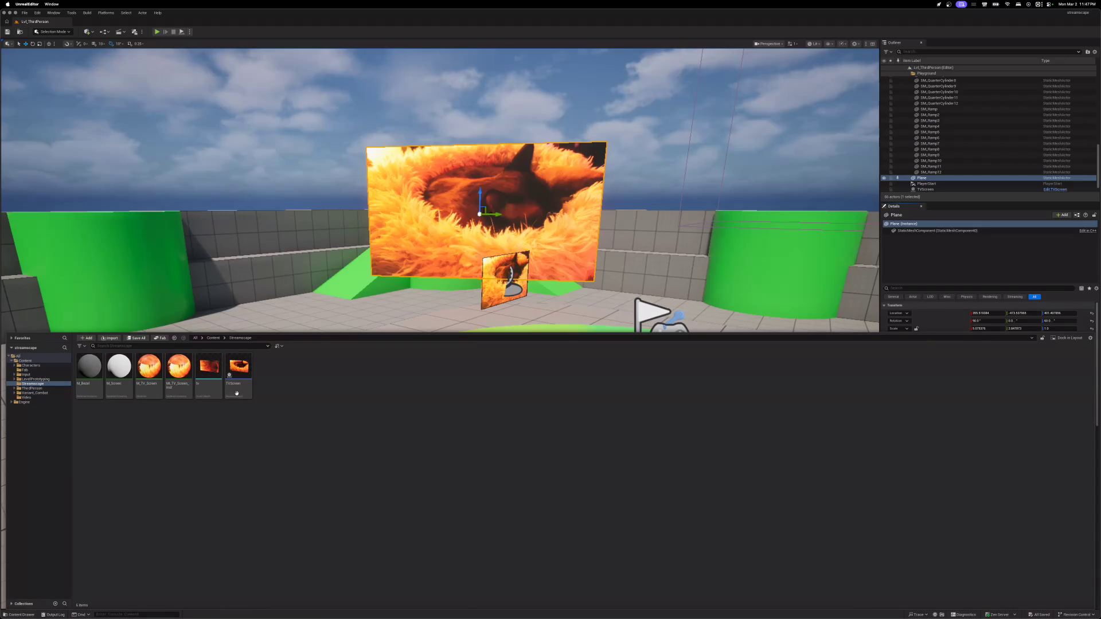
pyautogui.moveTo(215, 391)
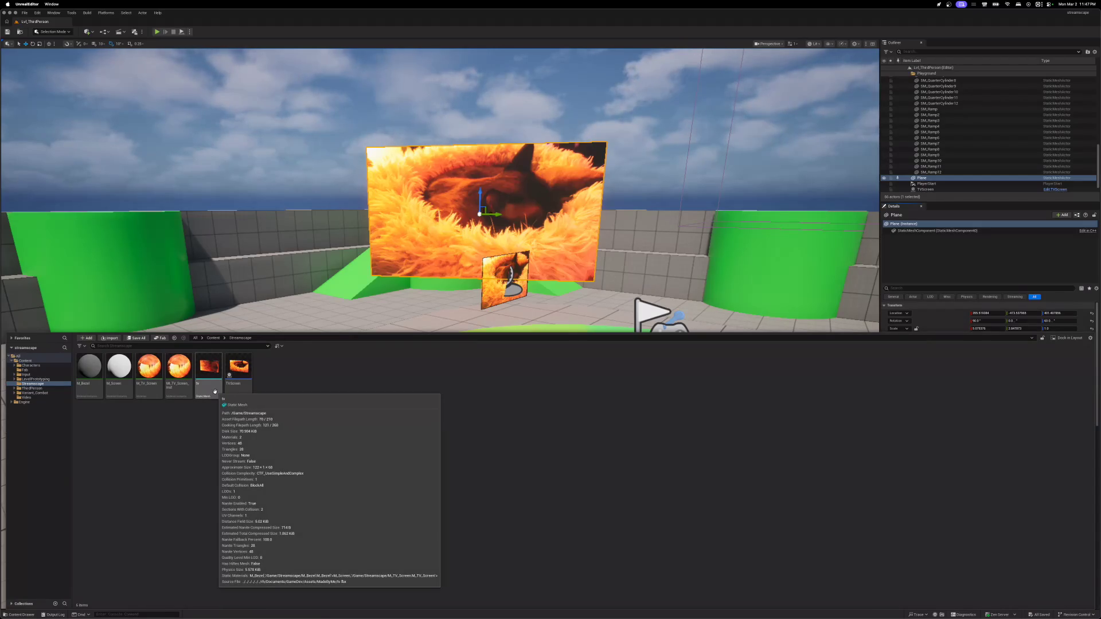
pyautogui.moveTo(181, 391)
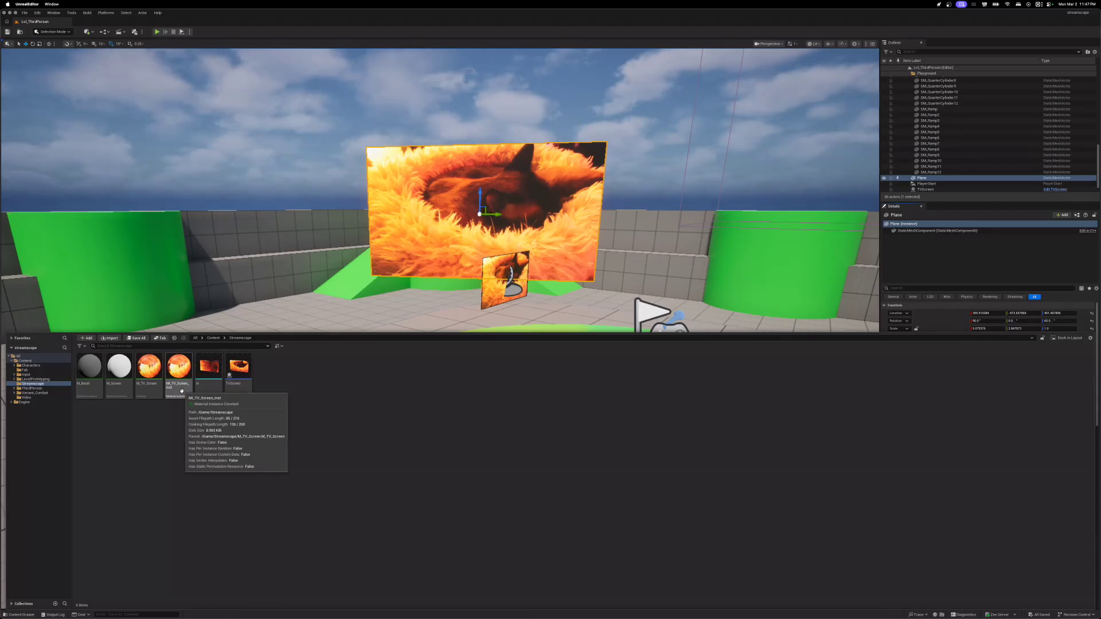
pyautogui.doubleClick(149, 392)
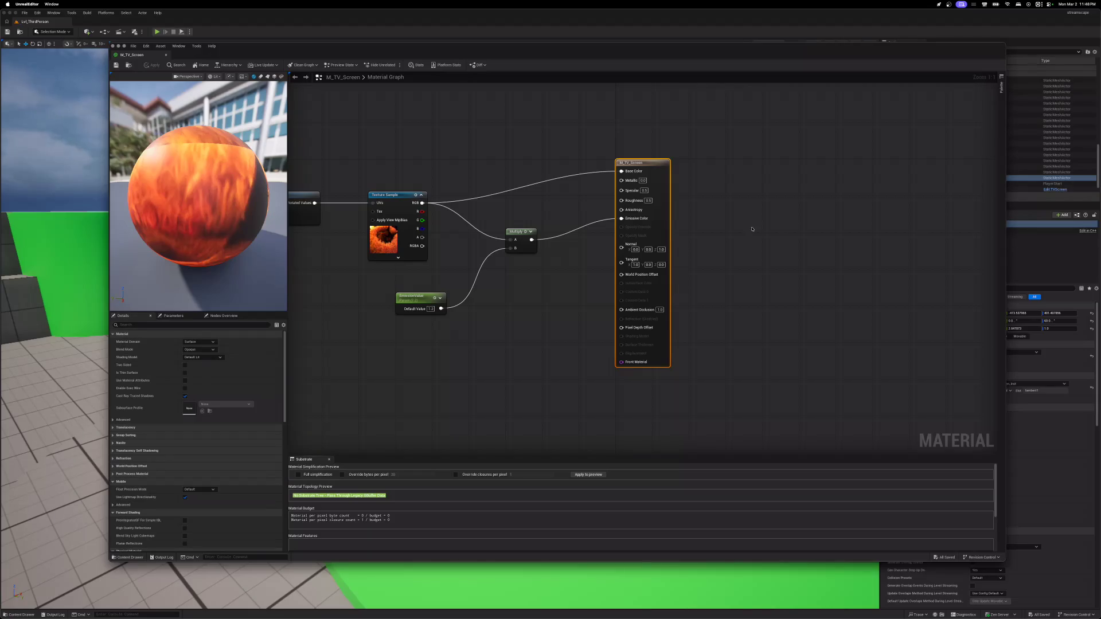
# - Shift the M_TV_Screen Material Editor window slightly to the left
pyautogui.moveTo(238, 50); pyautogui.dragTo(198, 45)
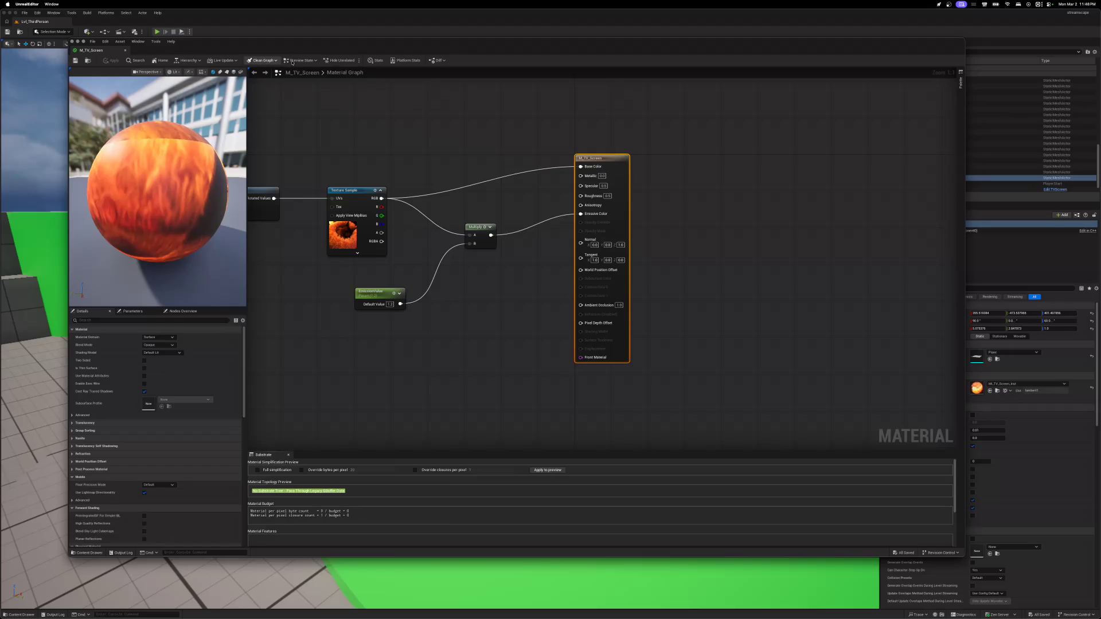
# - Leave the Material Graph title unchanged, close the M_TV_Screen editor, and show the Streamscape assets
pyautogui.doubleClick(344, 74)
pyautogui.click(386, 127)
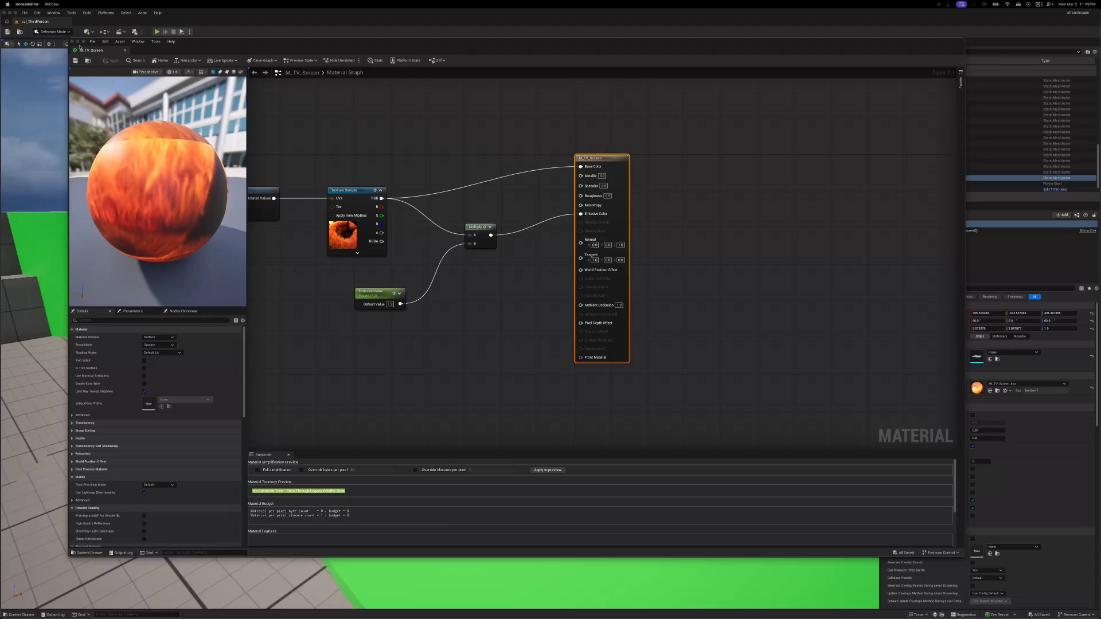
pyautogui.click(72, 41)
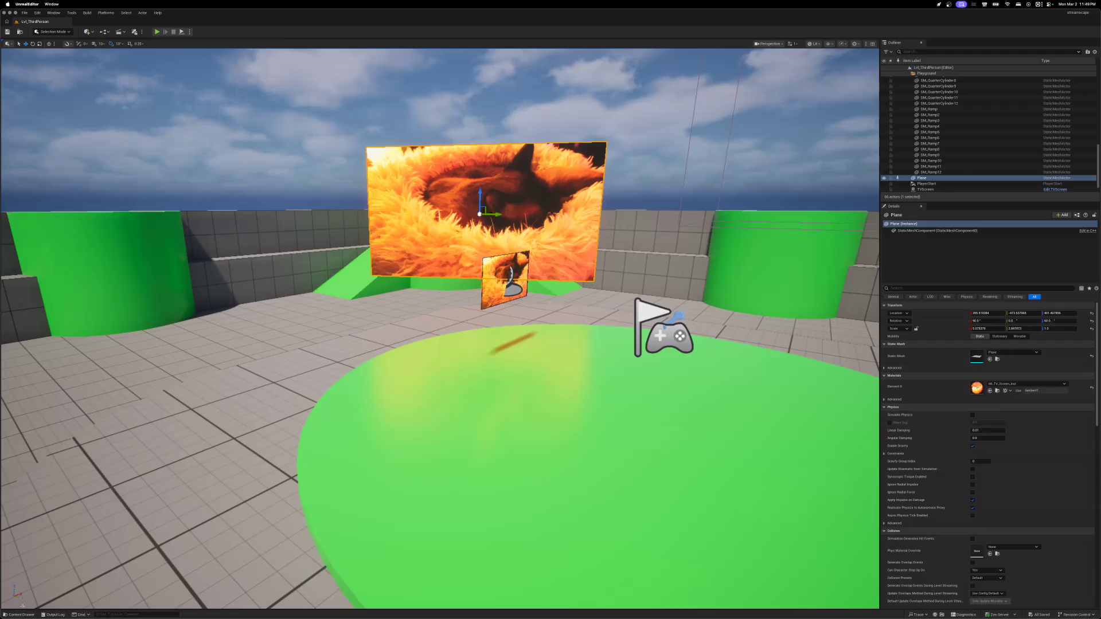
pyautogui.click(20, 614)
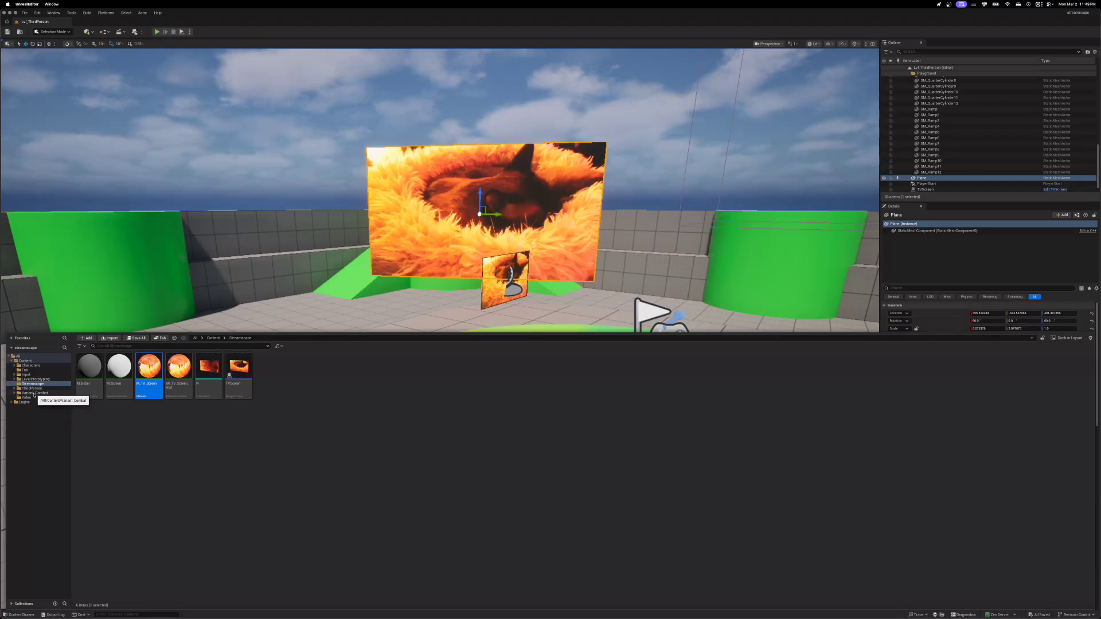
pyautogui.click(14, 375)
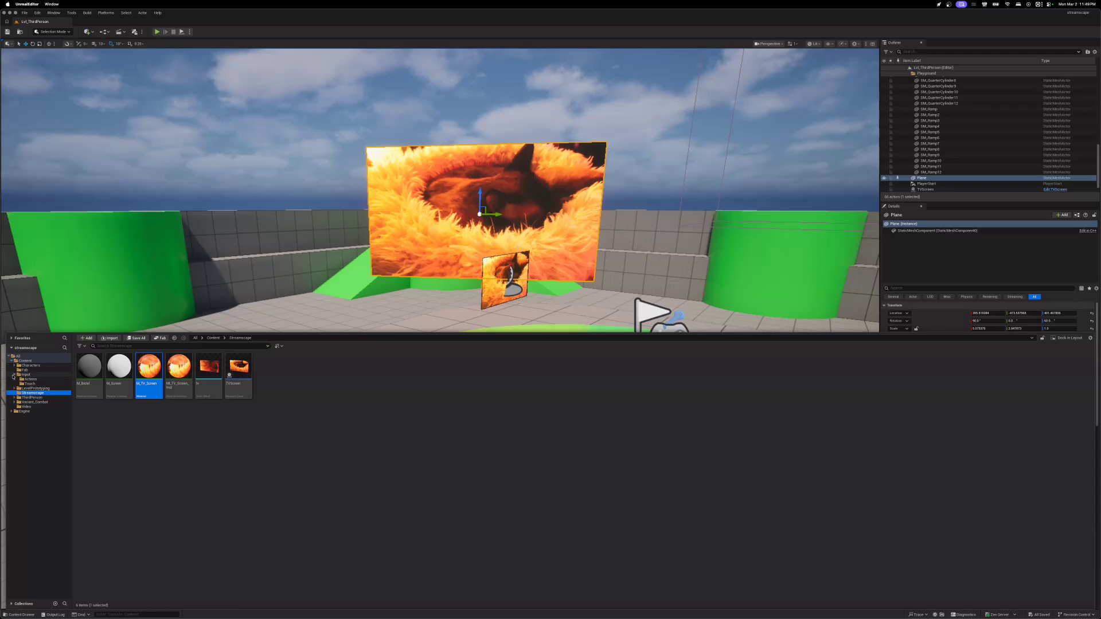
pyautogui.click(13, 375)
pyautogui.click(14, 379)
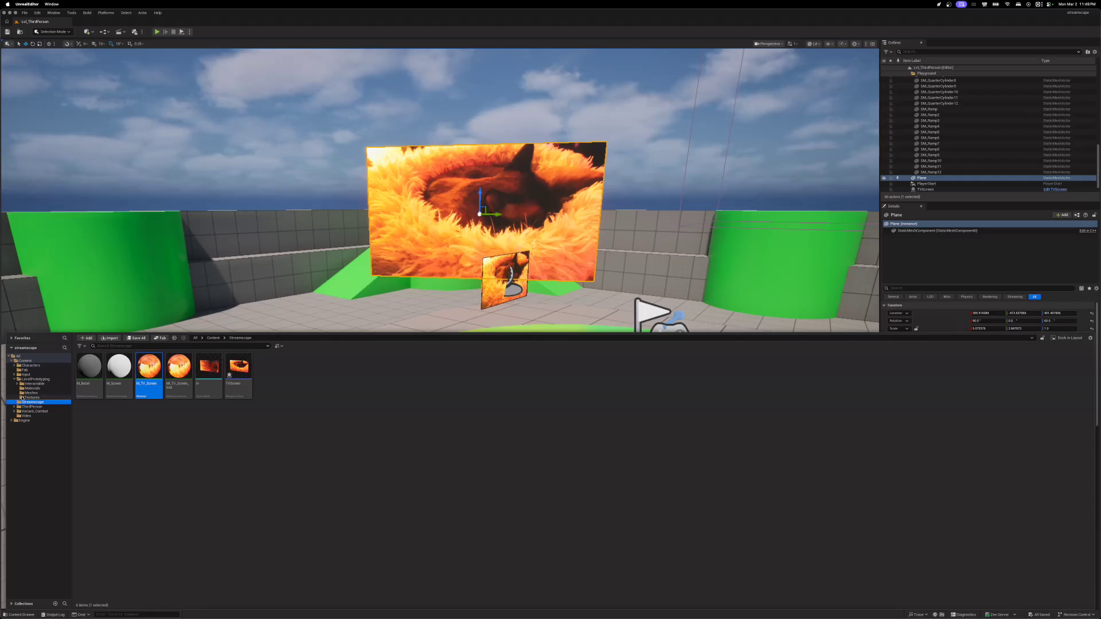
pyautogui.click(22, 398)
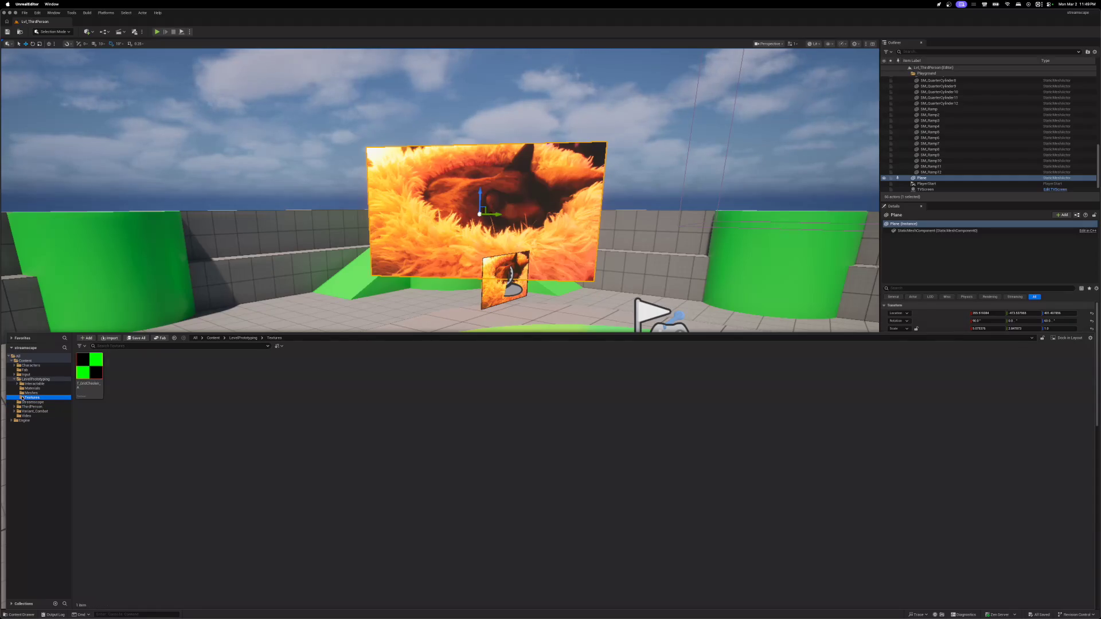
pyautogui.click(22, 393)
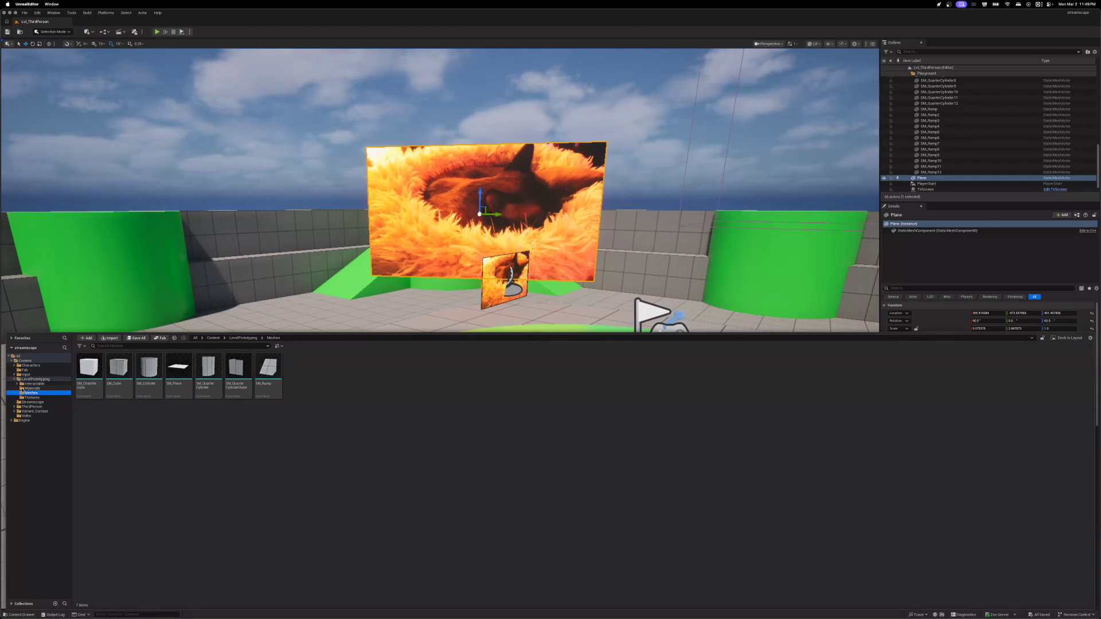
pyautogui.click(21, 388)
pyautogui.click(14, 379)
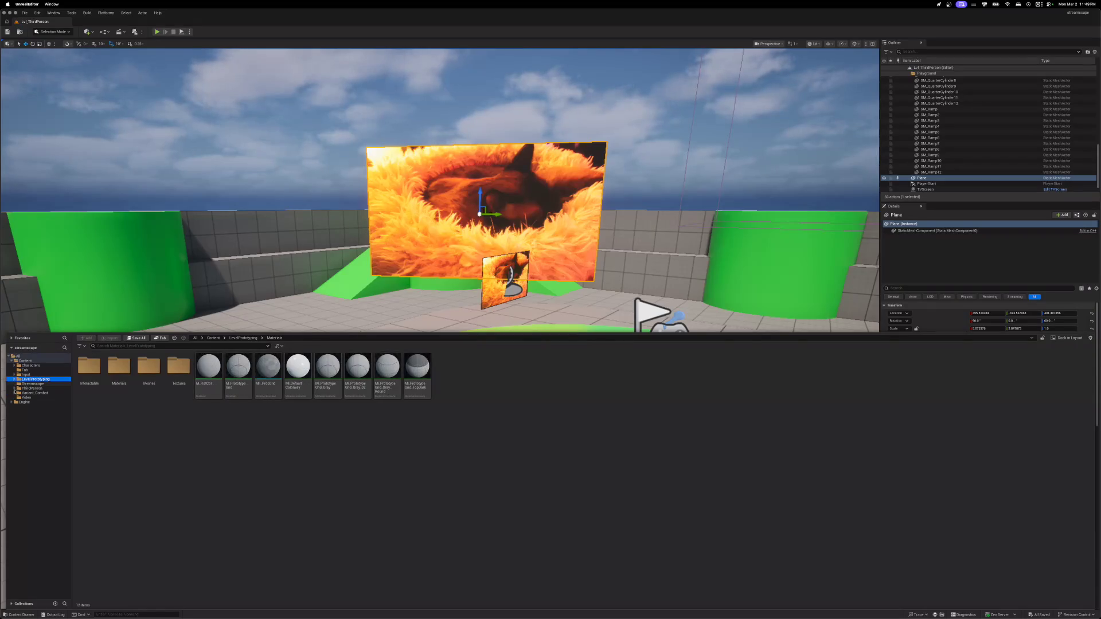
pyautogui.click(19, 383)
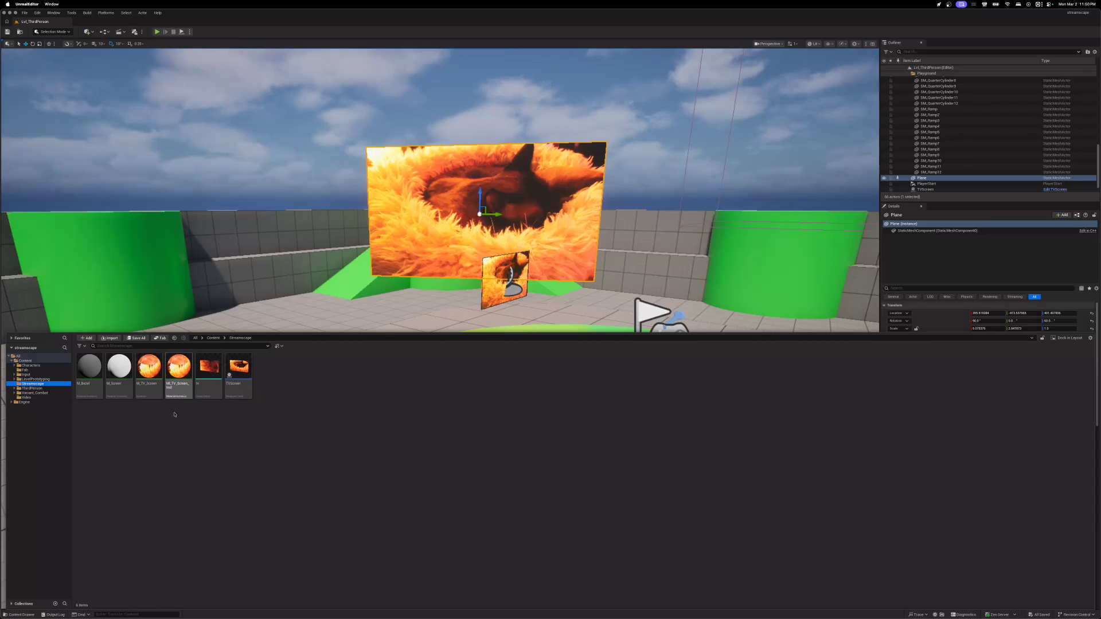
pyautogui.moveTo(202, 394)
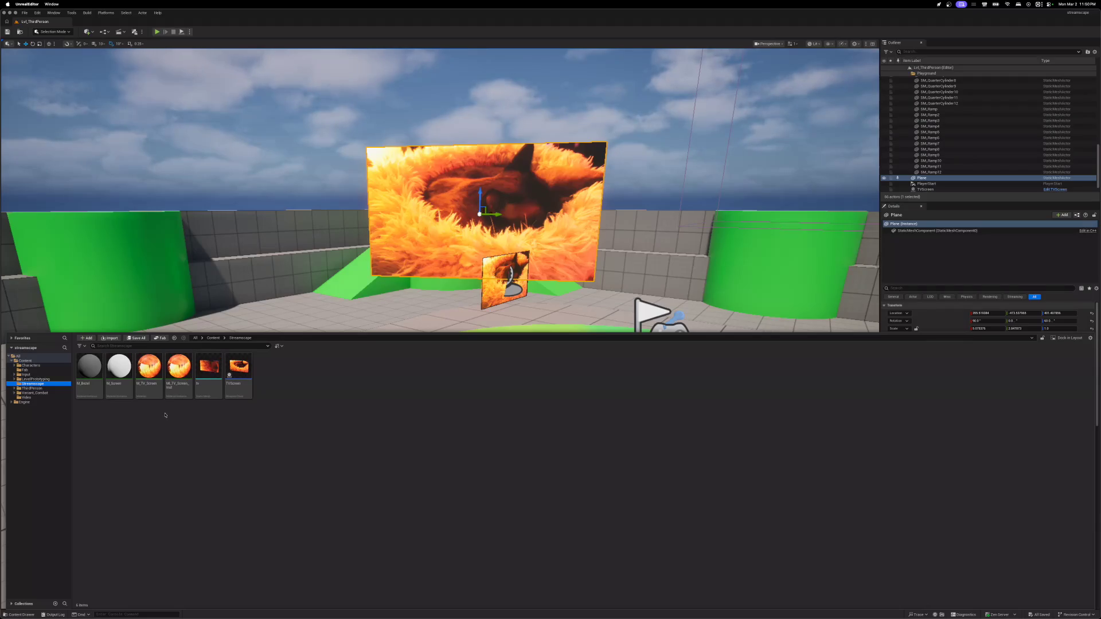
pyautogui.click(14, 389)
pyautogui.click(14, 389)
pyautogui.click(15, 393)
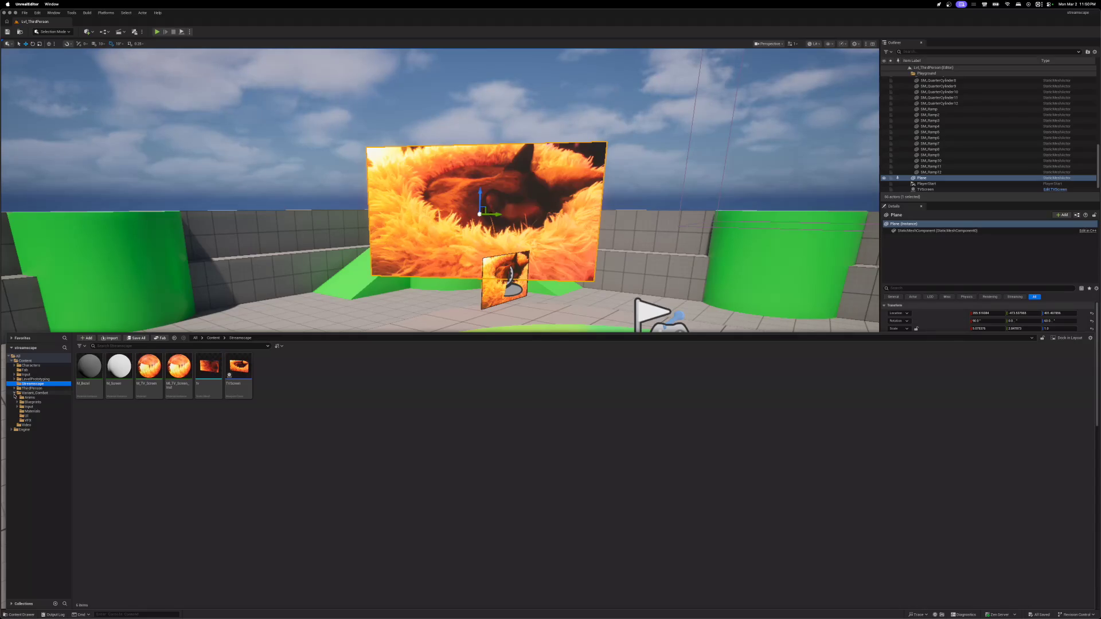
pyautogui.click(14, 393)
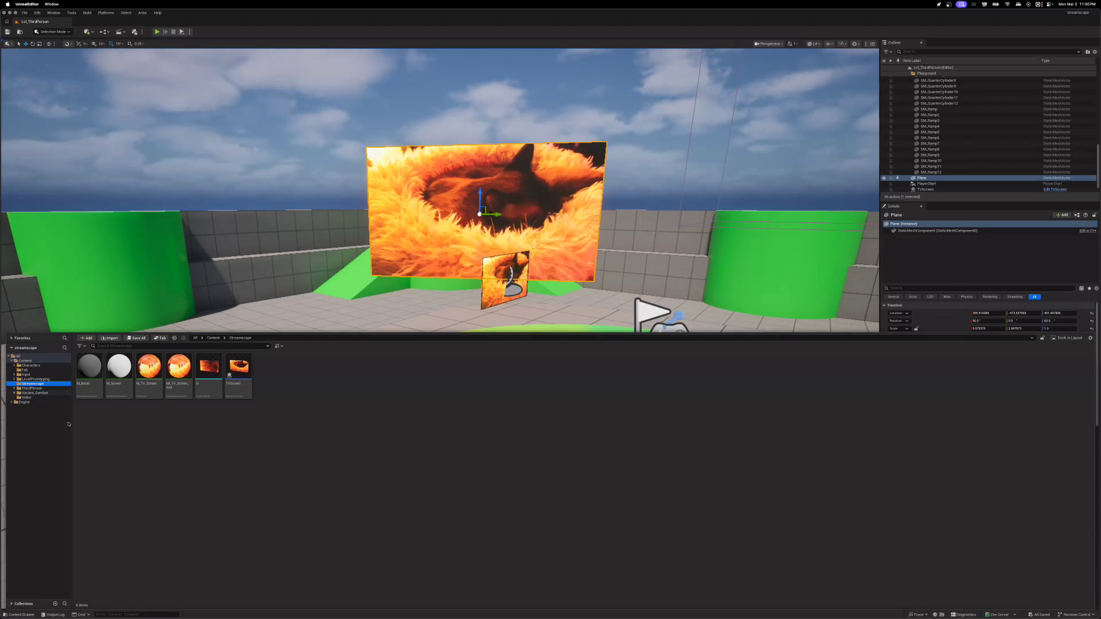
pyautogui.moveTo(146, 390)
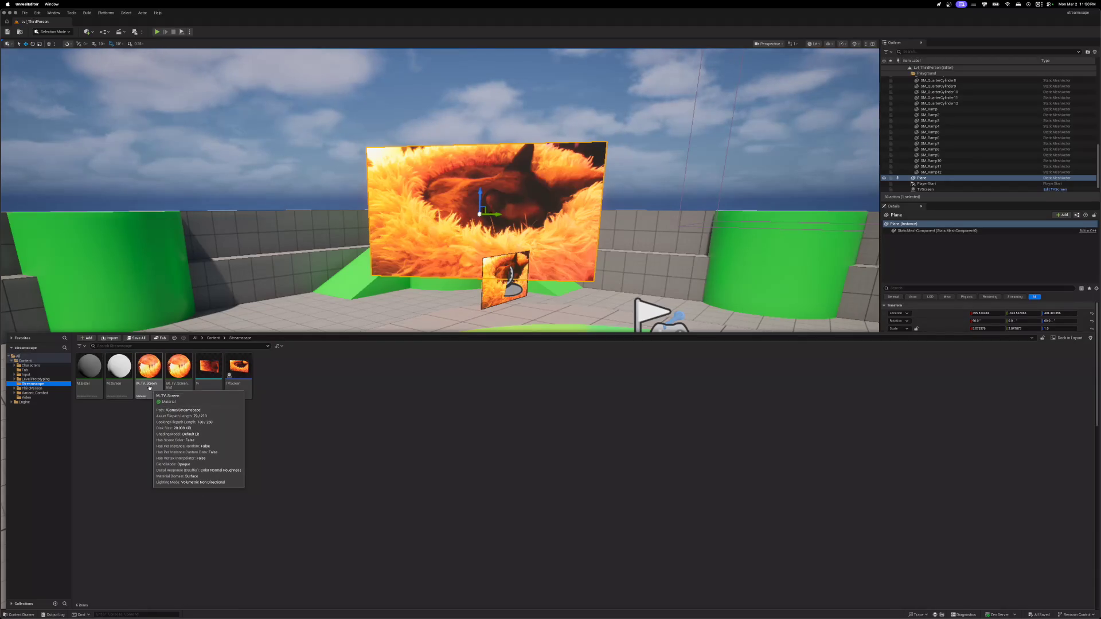
pyautogui.doubleClick(150, 378)
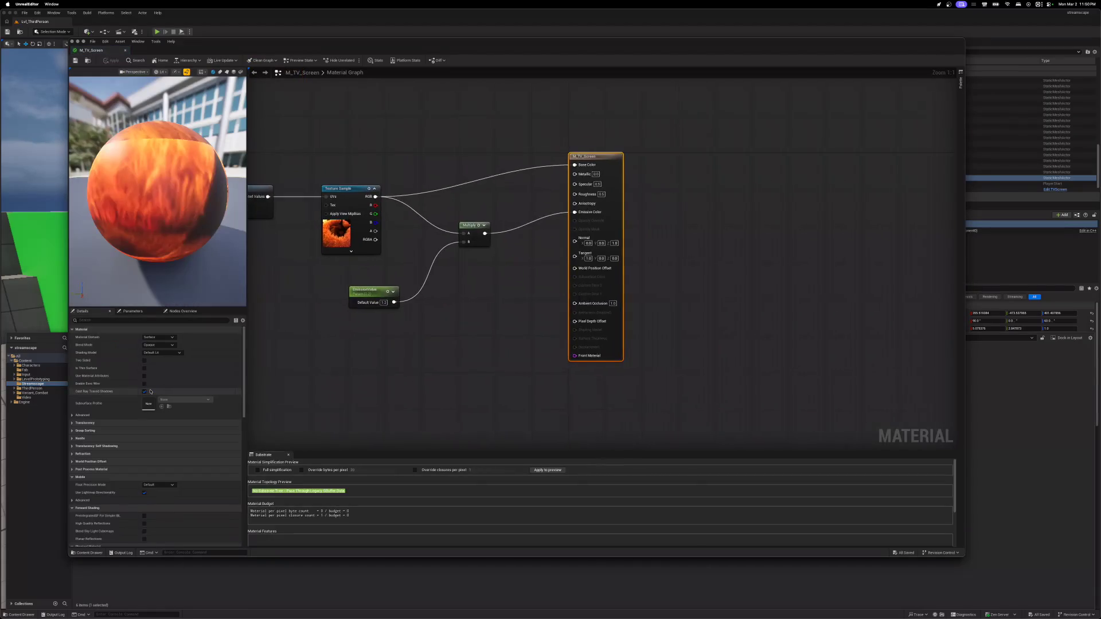
# - Open the Texture Sample node's video media texture and zoom its preview to 40%
pyautogui.click(341, 239)
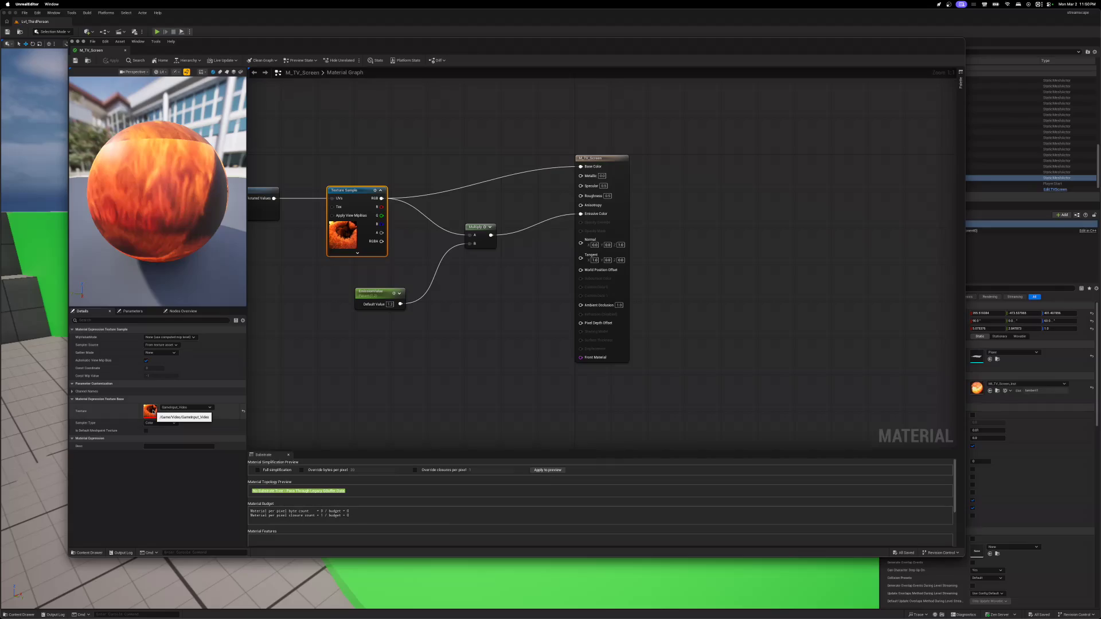
pyautogui.doubleClick(150, 411)
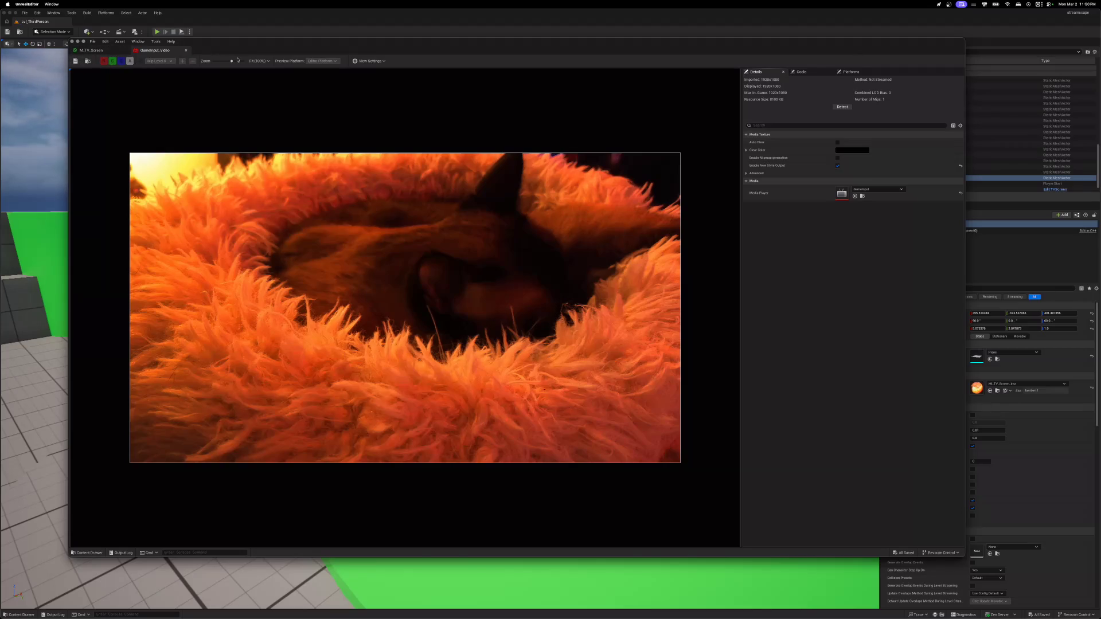
pyautogui.moveTo(231, 61)
pyautogui.mouseDown()
pyautogui.moveTo(221, 61)
pyautogui.moveTo(235, 62)
pyautogui.mouseUp()
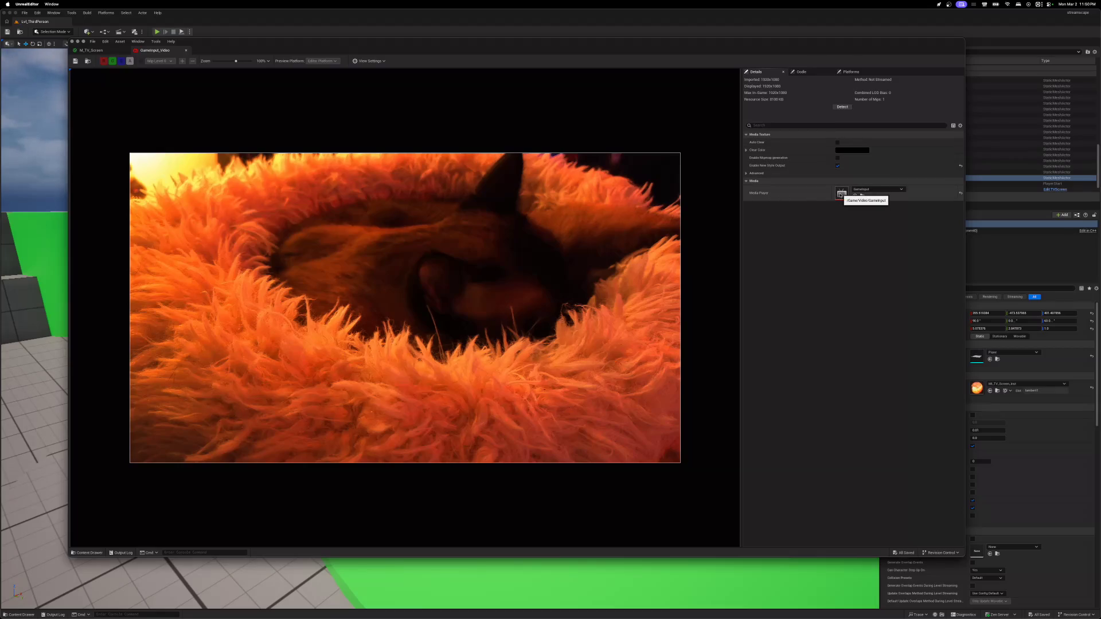
# - Open the texture's assigned GameInput media player in its own editor from the Media Player field
pyautogui.click(900, 190)
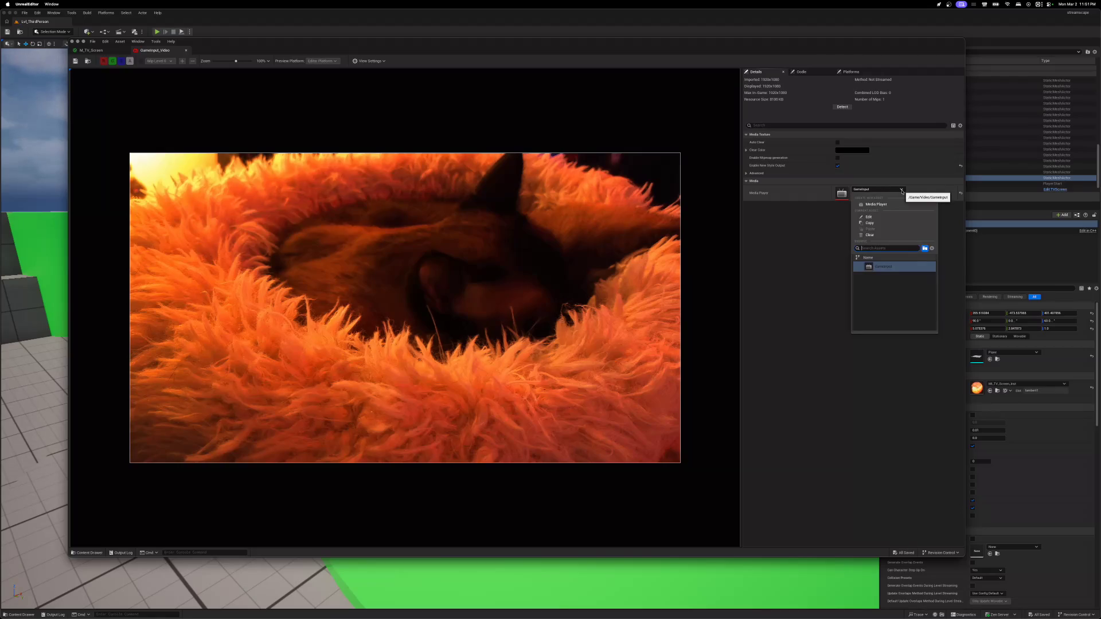
pyautogui.click(872, 181)
pyautogui.click(746, 181)
pyautogui.doubleClick(843, 194)
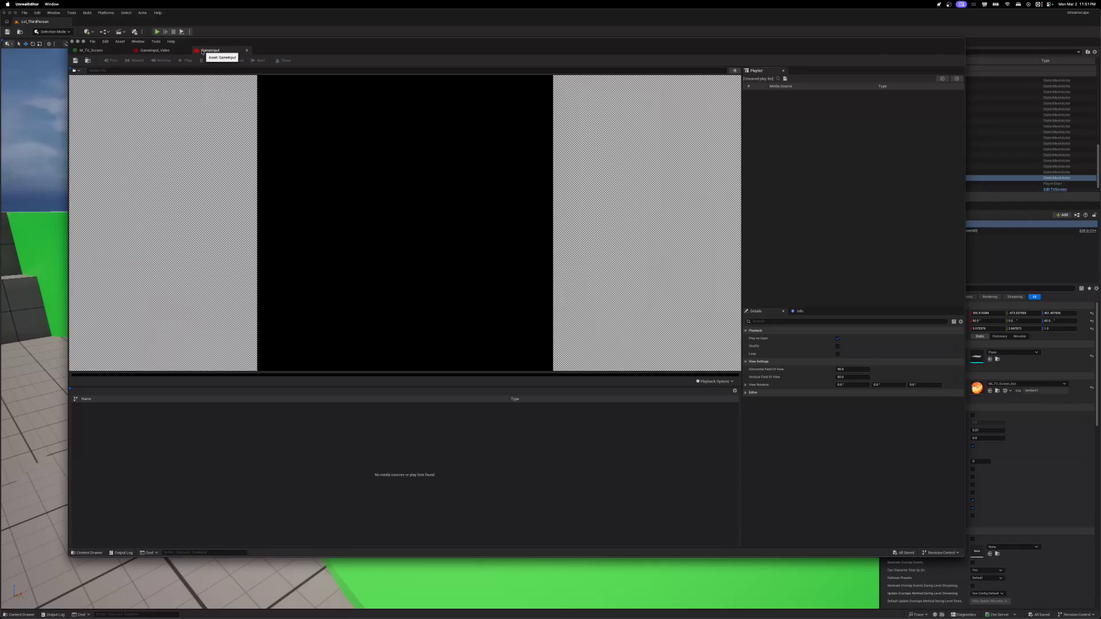
pyautogui.click(75, 554)
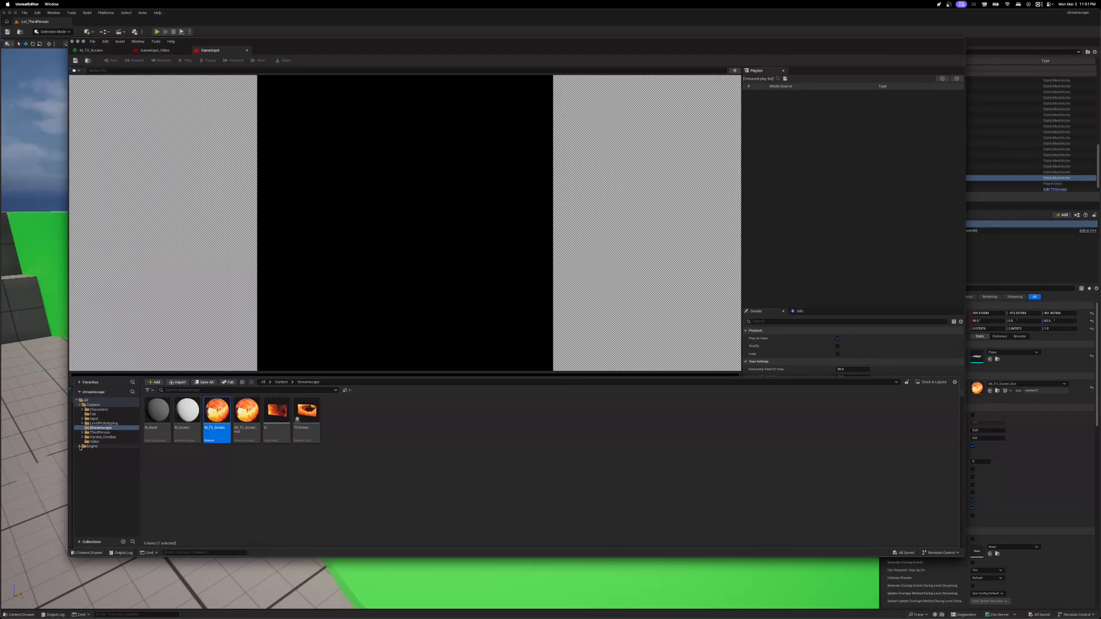
# - Browse the Characters > Mannequins Textures and Materials folders, then collapse the Characters tree
pyautogui.click(82, 410)
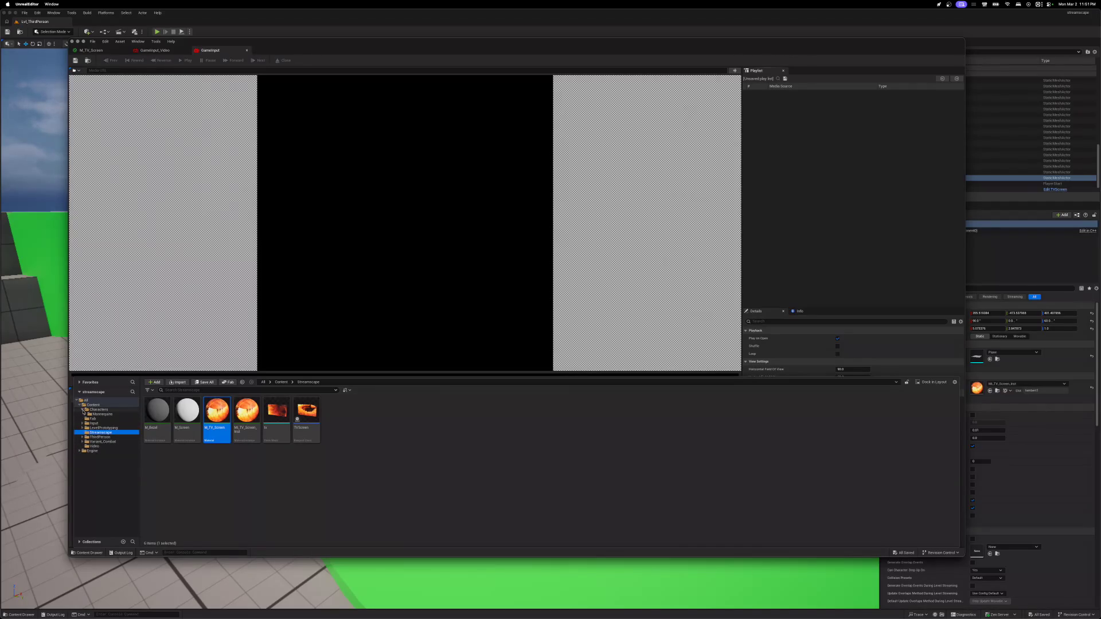
pyautogui.click(85, 414)
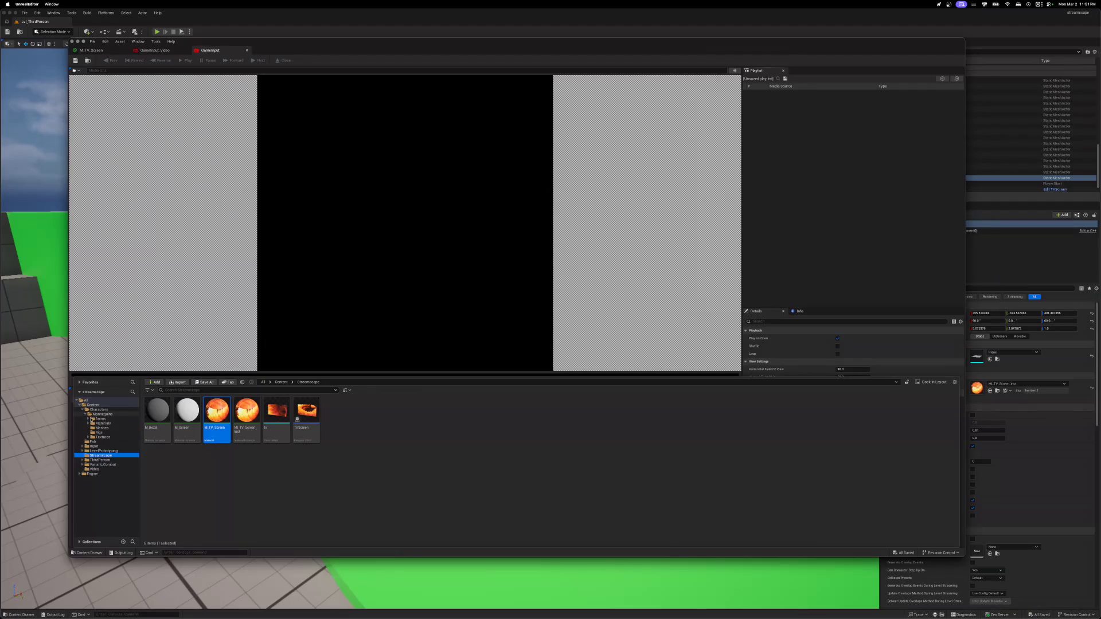
pyautogui.click(88, 437)
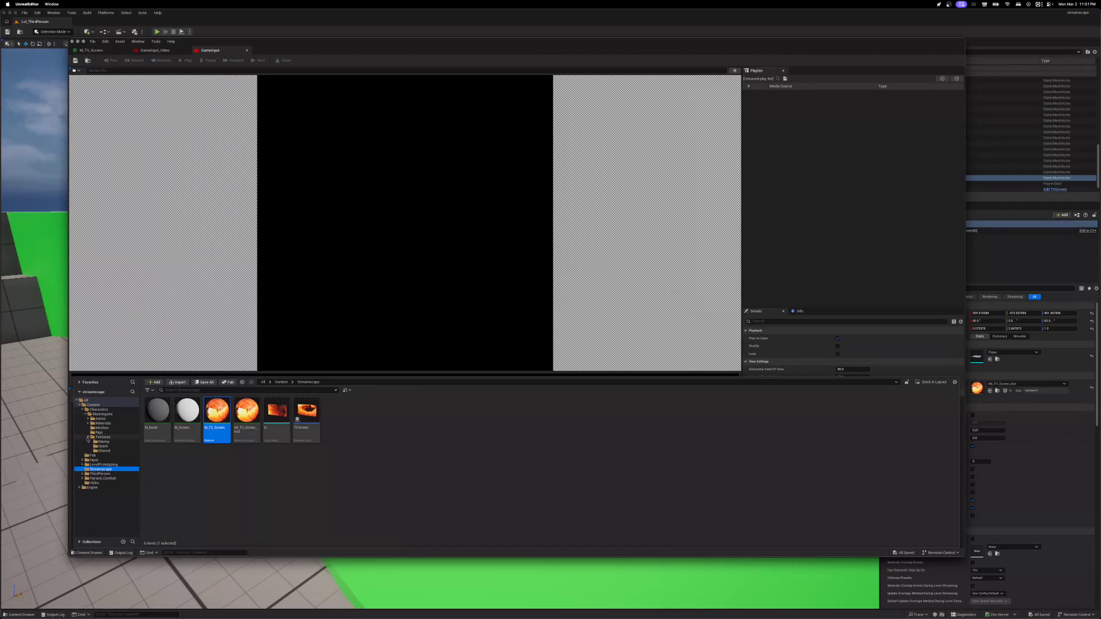
pyautogui.click(87, 438)
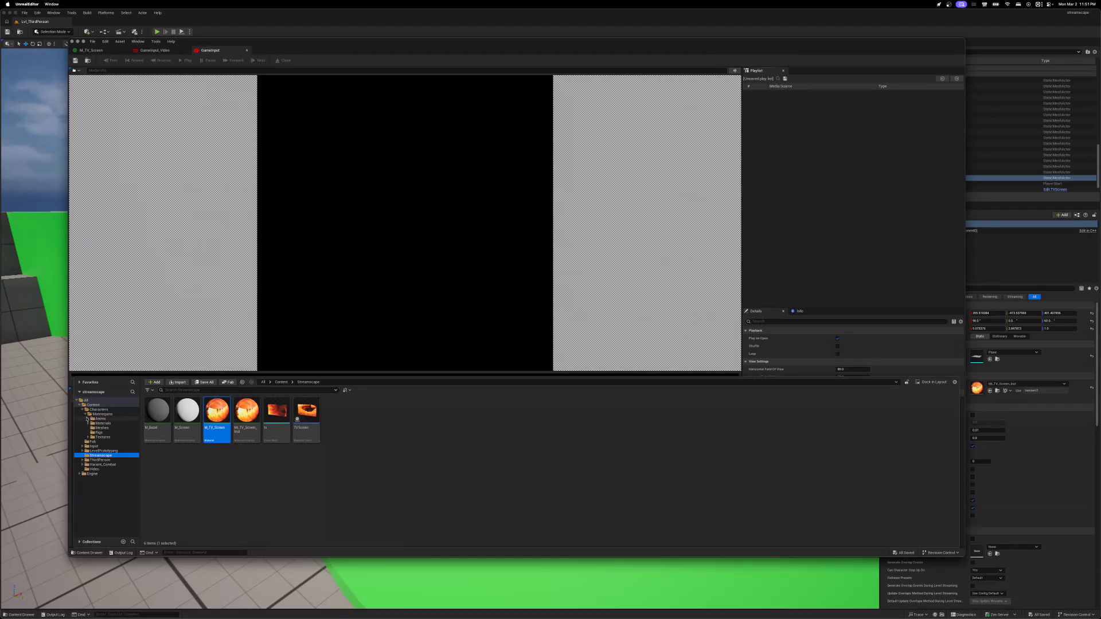
pyautogui.click(88, 423)
pyautogui.click(88, 423)
pyautogui.click(88, 418)
pyautogui.click(87, 418)
pyautogui.click(85, 413)
pyautogui.click(83, 410)
# - Look through the Fab, Input and LevelPrototyping folders, then return to the Streamscape assets
pyautogui.click(87, 414)
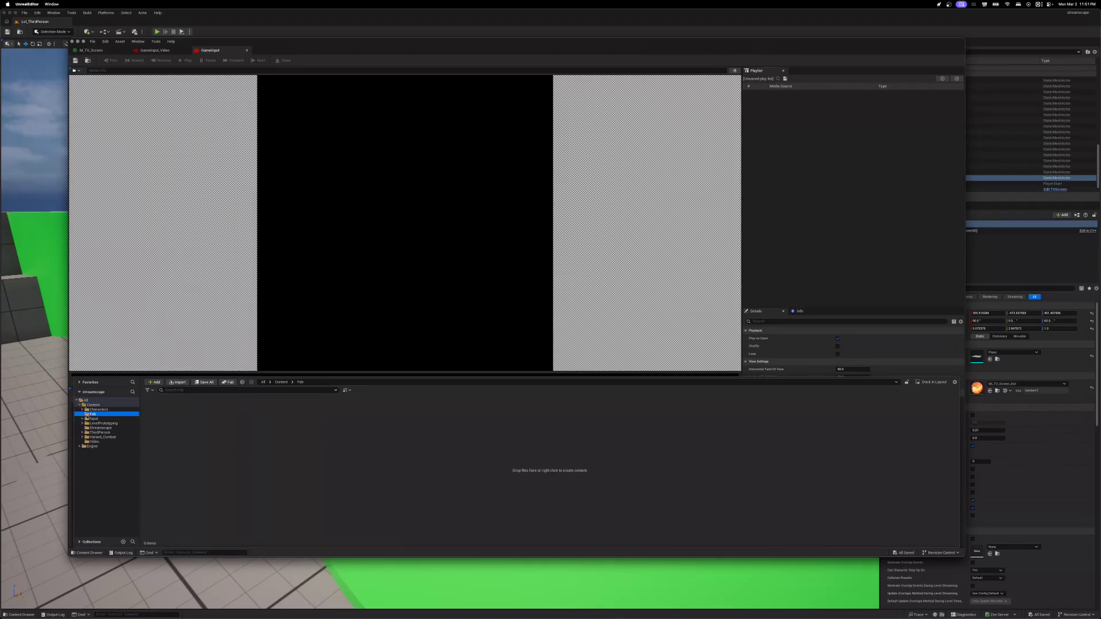
pyautogui.click(83, 419)
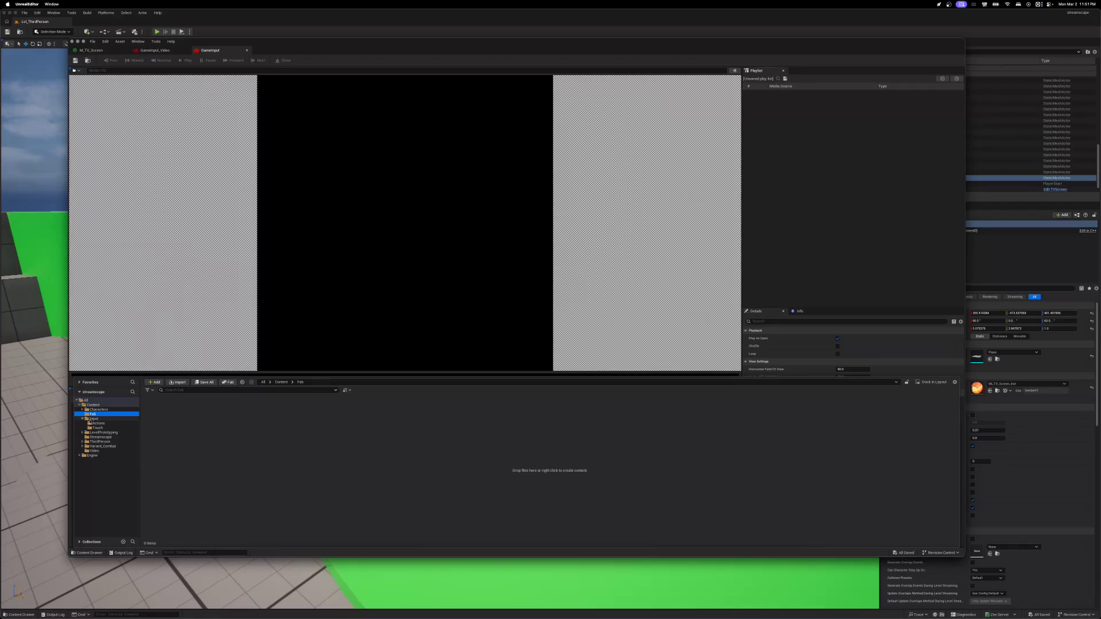
pyautogui.click(83, 419)
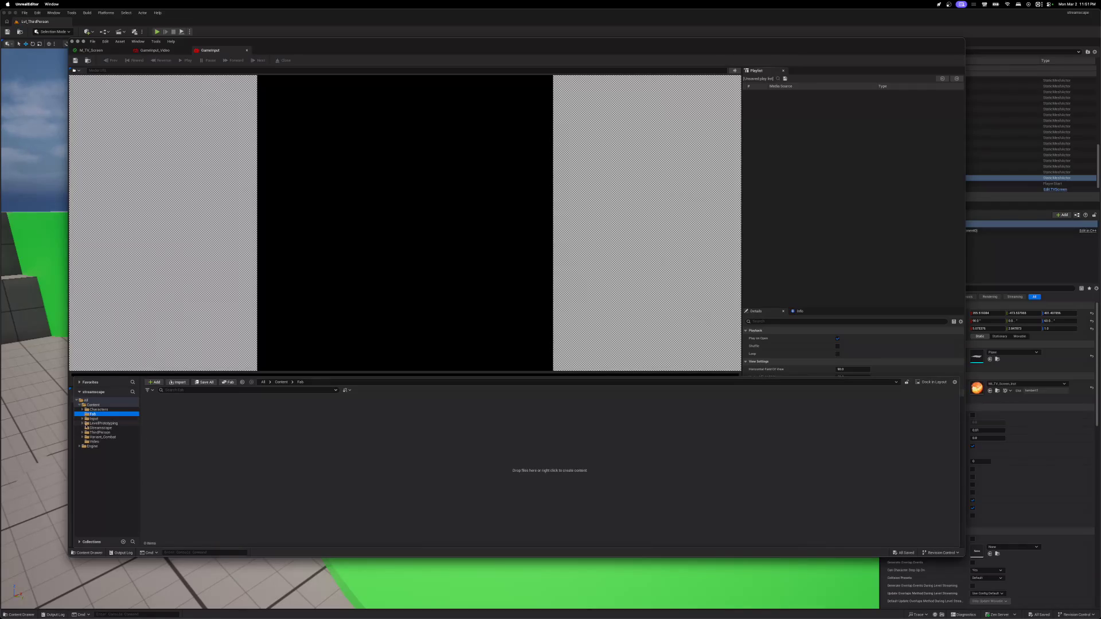
pyautogui.click(82, 423)
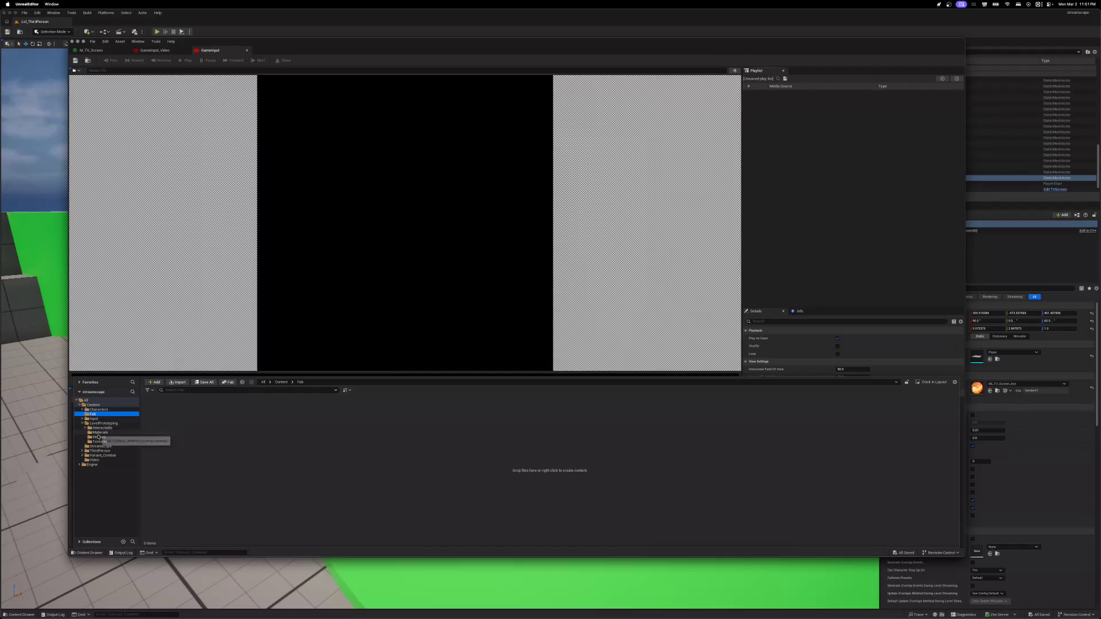
pyautogui.click(95, 442)
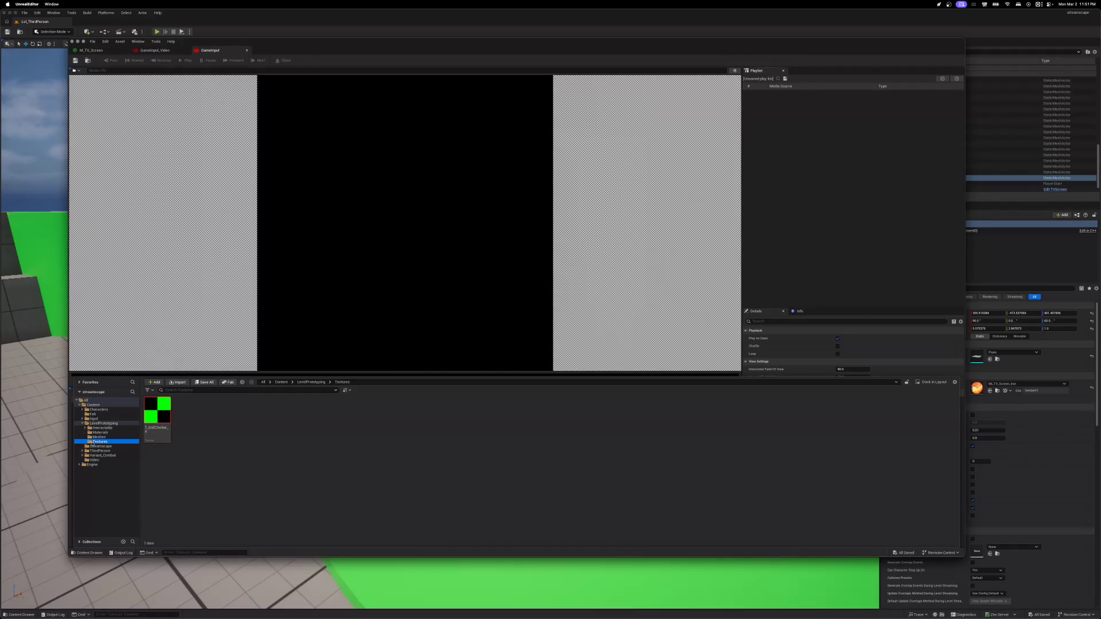
pyautogui.click(91, 432)
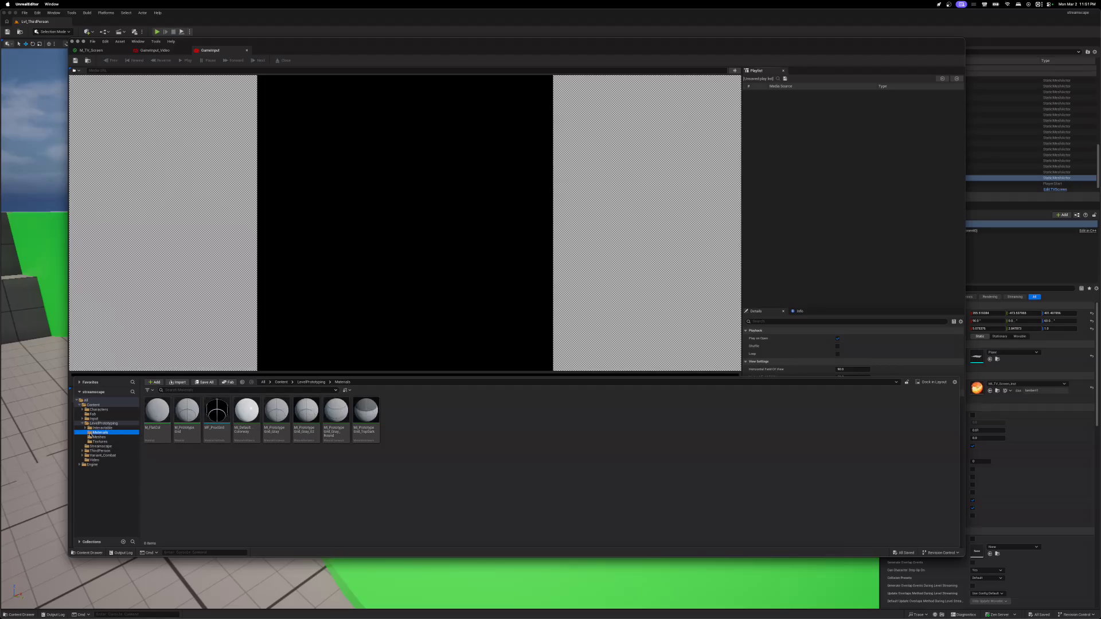
pyautogui.click(82, 424)
pyautogui.click(87, 428)
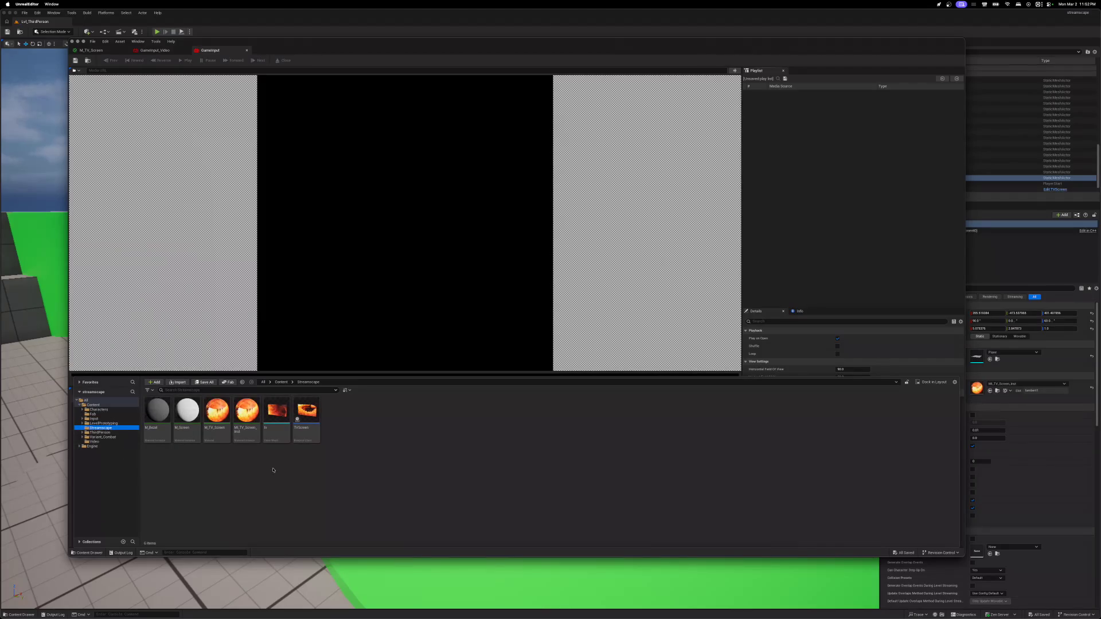
pyautogui.moveTo(299, 436)
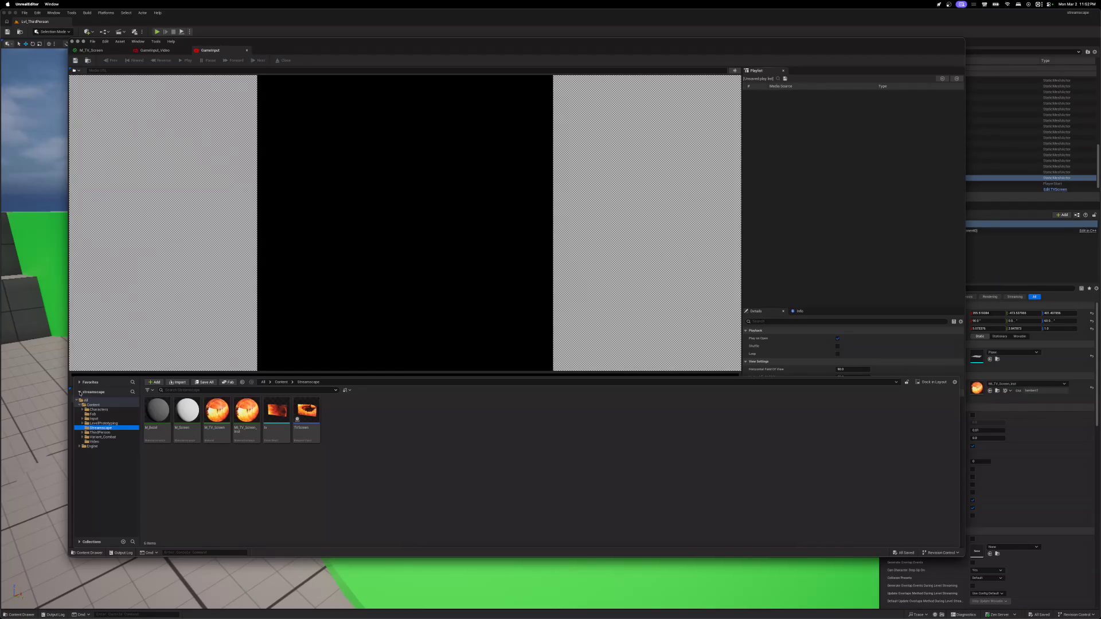
pyautogui.click(80, 393)
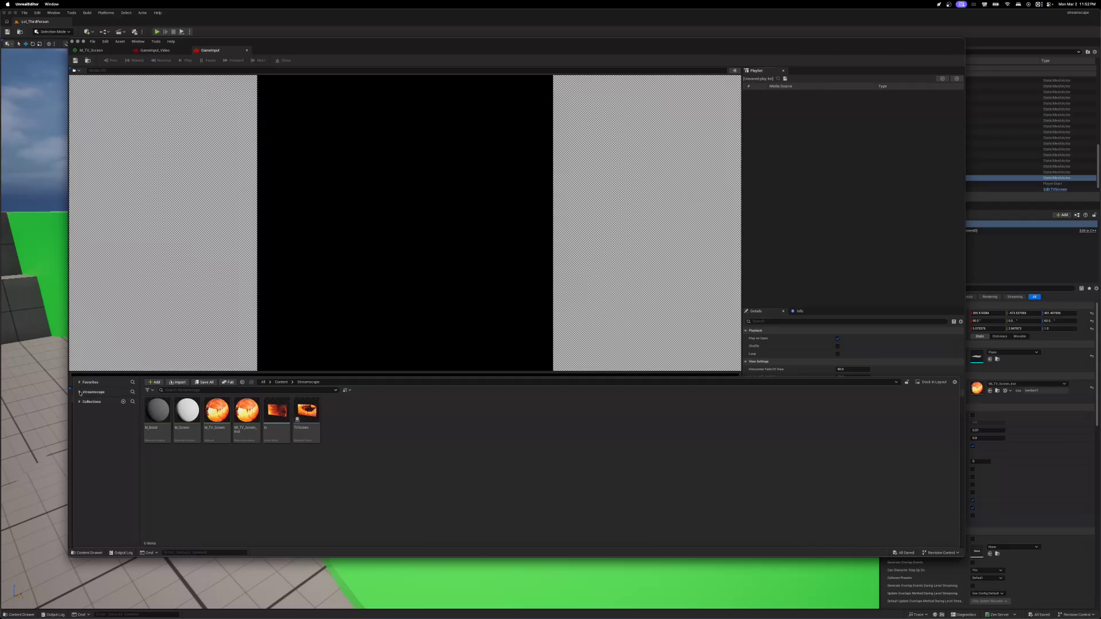
pyautogui.moveTo(164, 334)
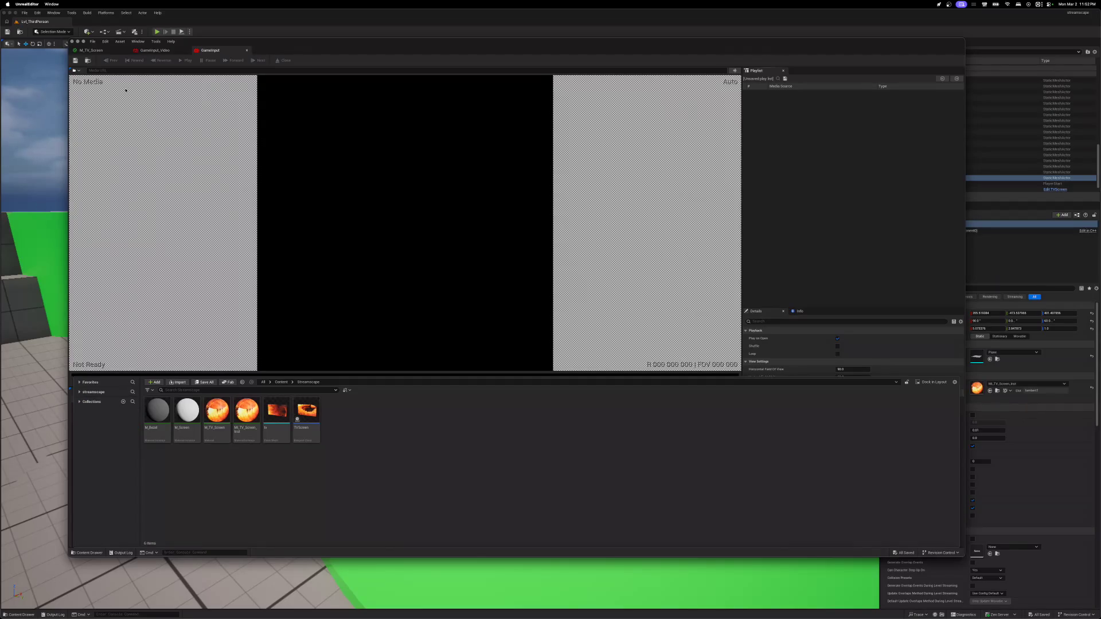
# - Close the GameInput editor and reopen GameInput from the Video folder via Browse to Asset
pyautogui.click(247, 50)
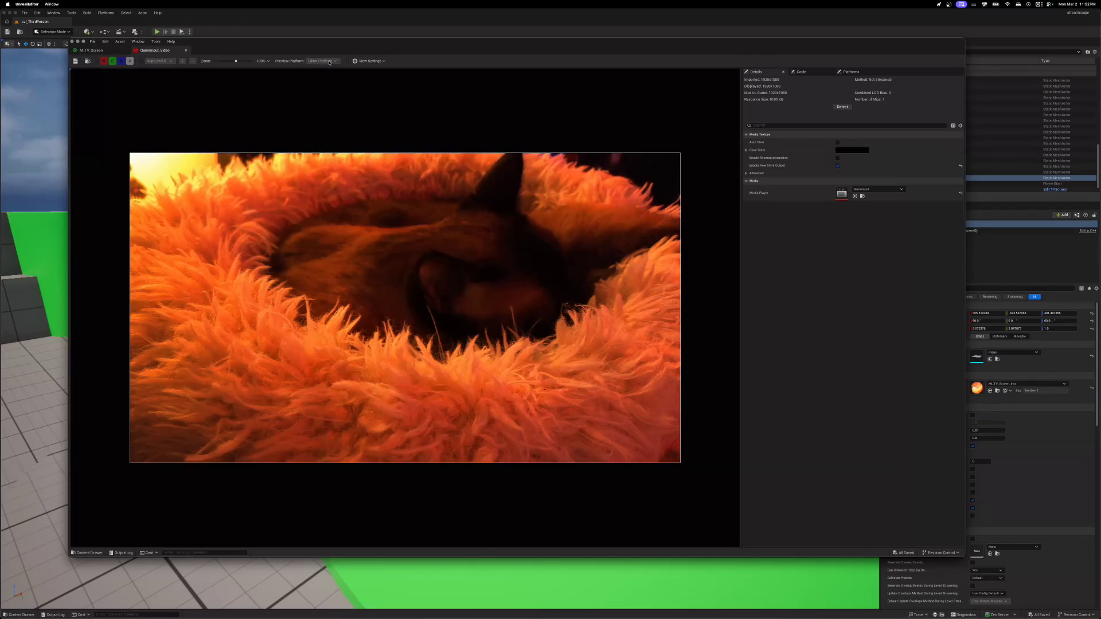
pyautogui.click(363, 61)
pyautogui.click(437, 60)
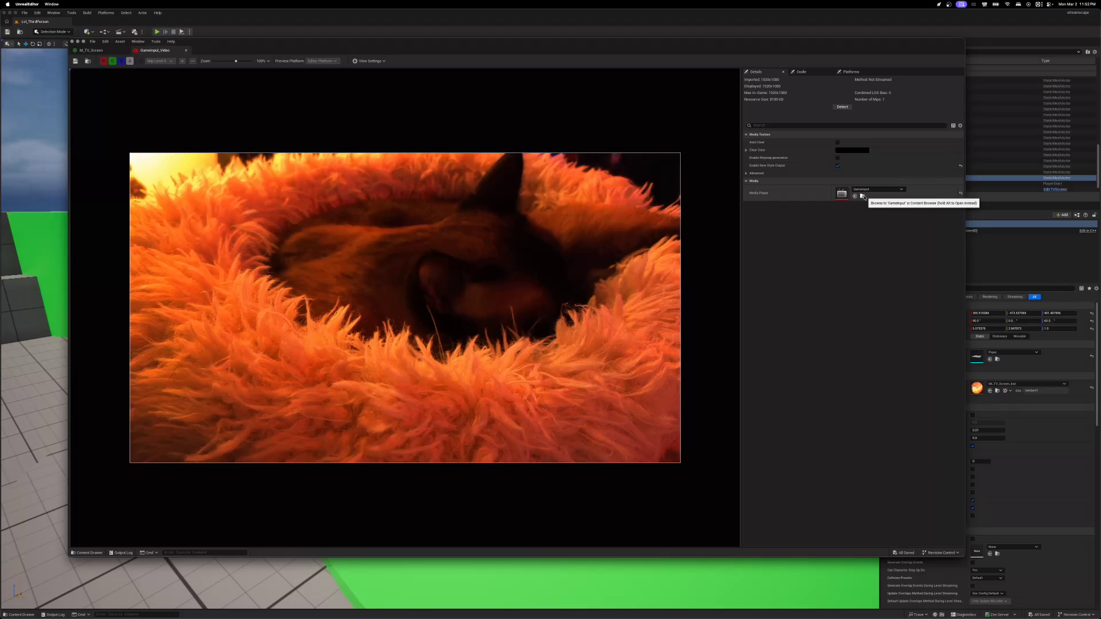
pyautogui.click(863, 197)
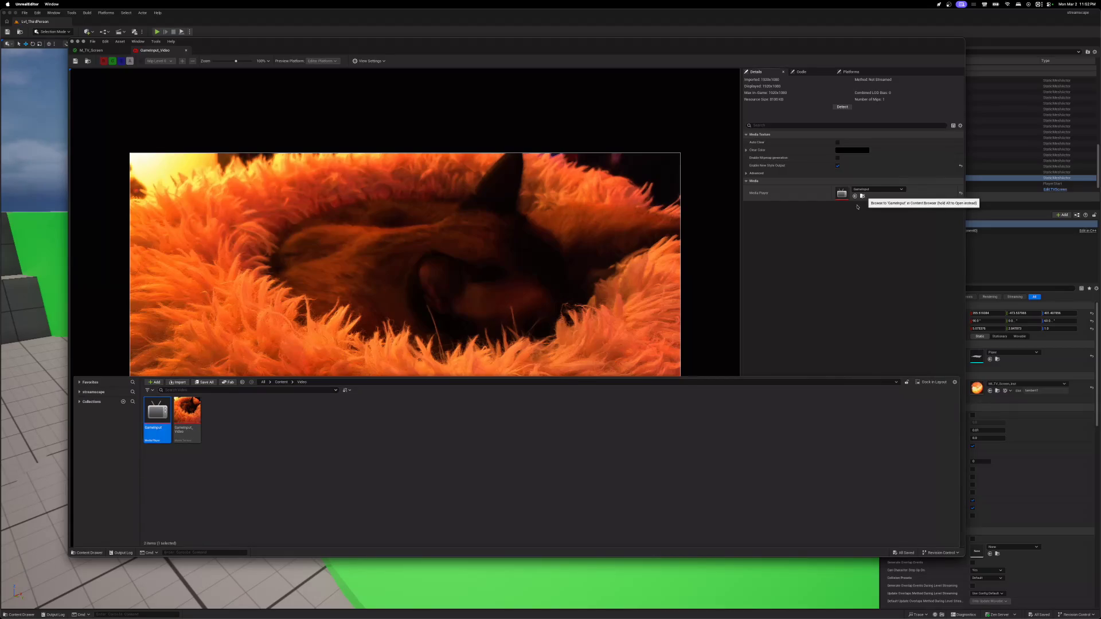
pyautogui.doubleClick(157, 417)
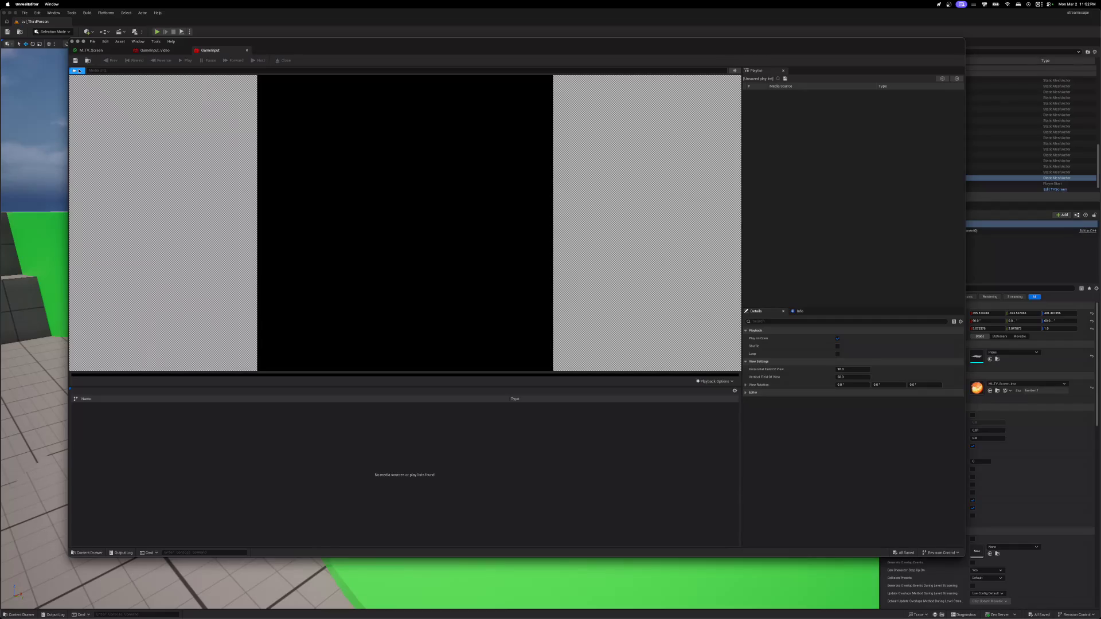
# - Open the Live Gamer Ultra capture device as the player's live video source
pyautogui.click(79, 71)
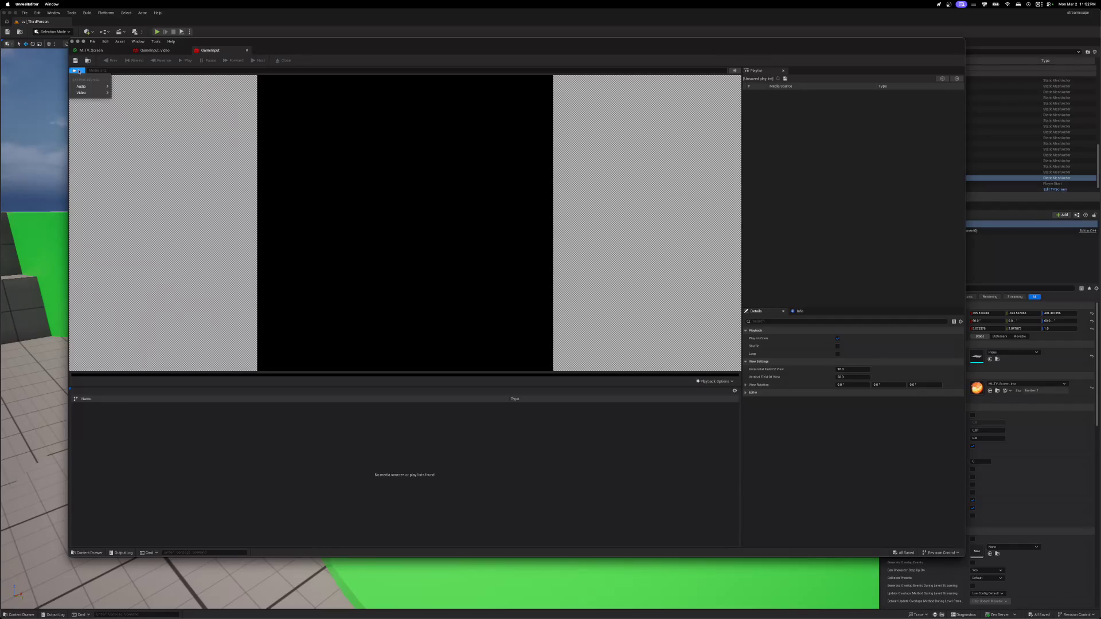
pyautogui.moveTo(88, 95)
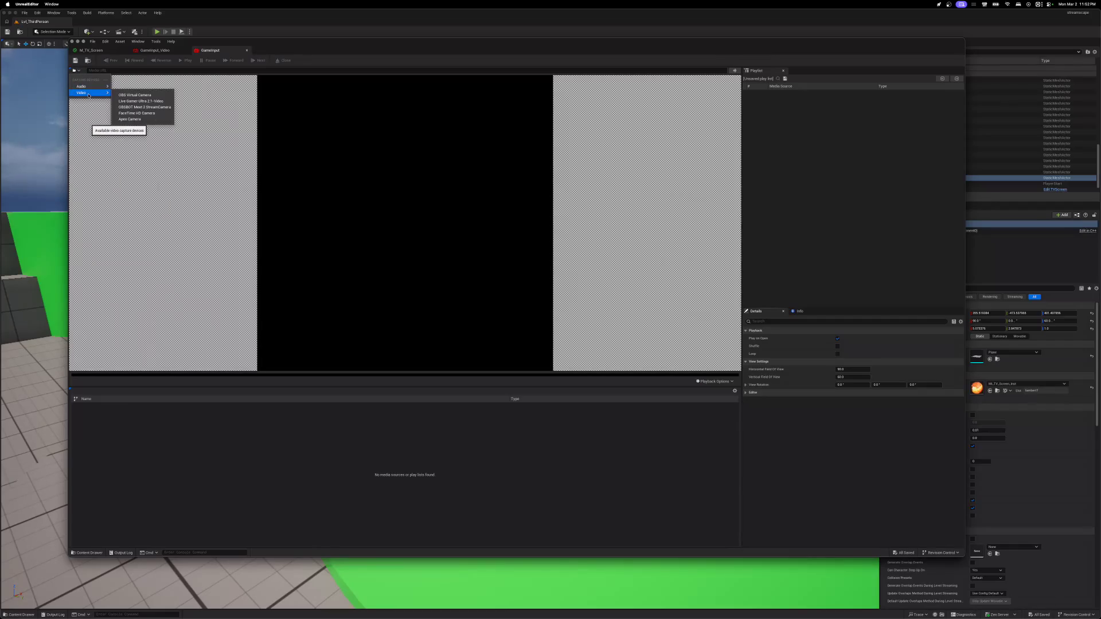
pyautogui.click(142, 102)
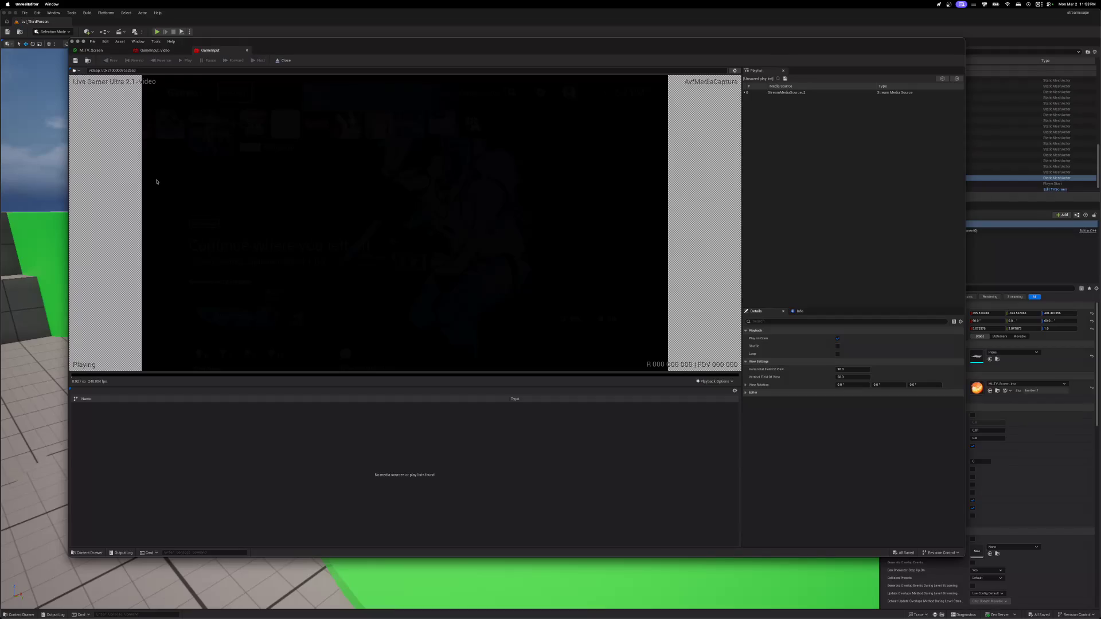
pyautogui.click(780, 93)
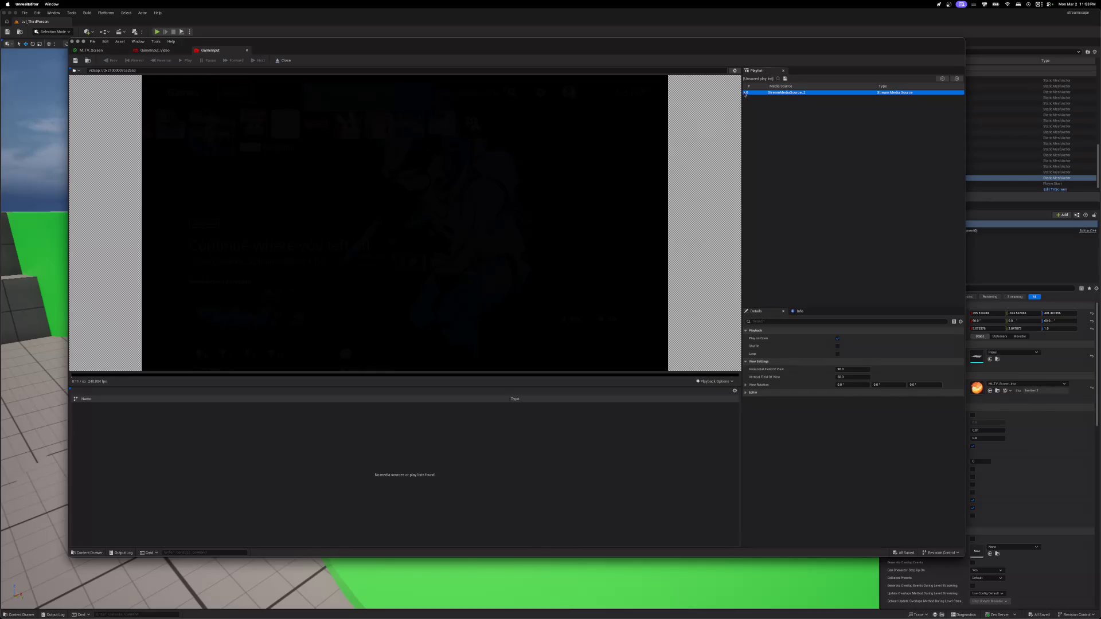
# - Copy the capture device's media URL, then close the media and the GameInput editor
pyautogui.rightClick(91, 70)
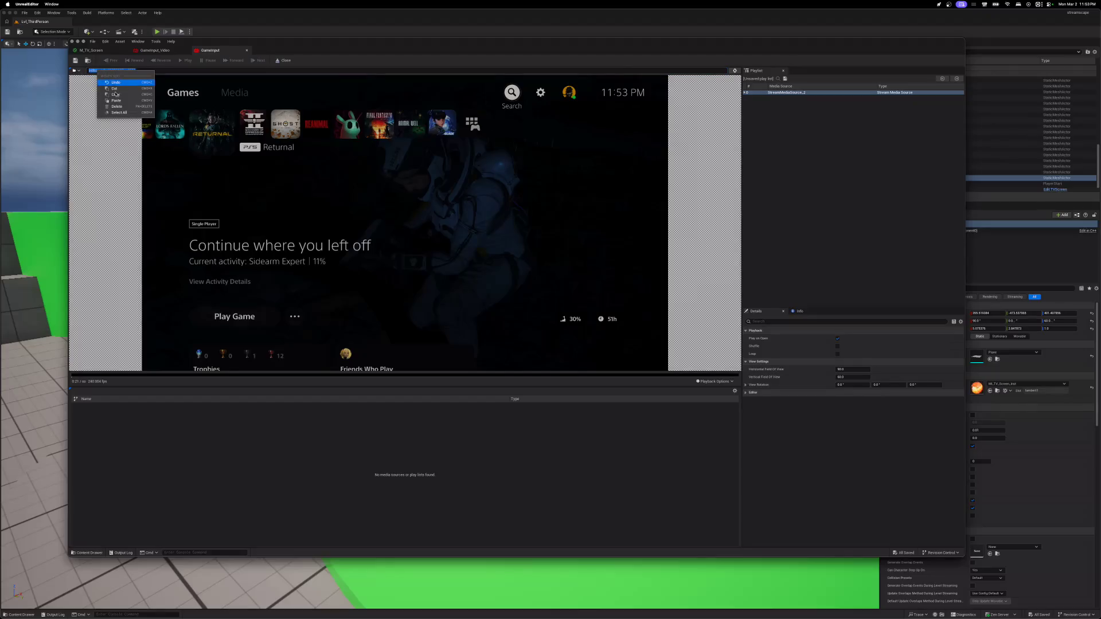
pyautogui.click(115, 94)
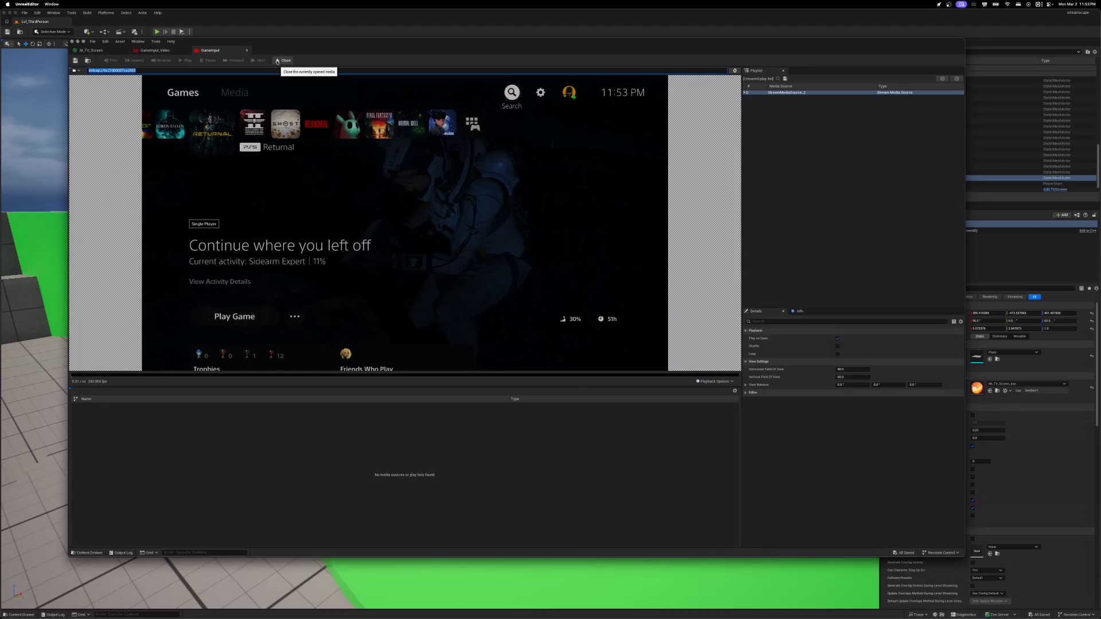
pyautogui.click(277, 61)
pyautogui.click(246, 51)
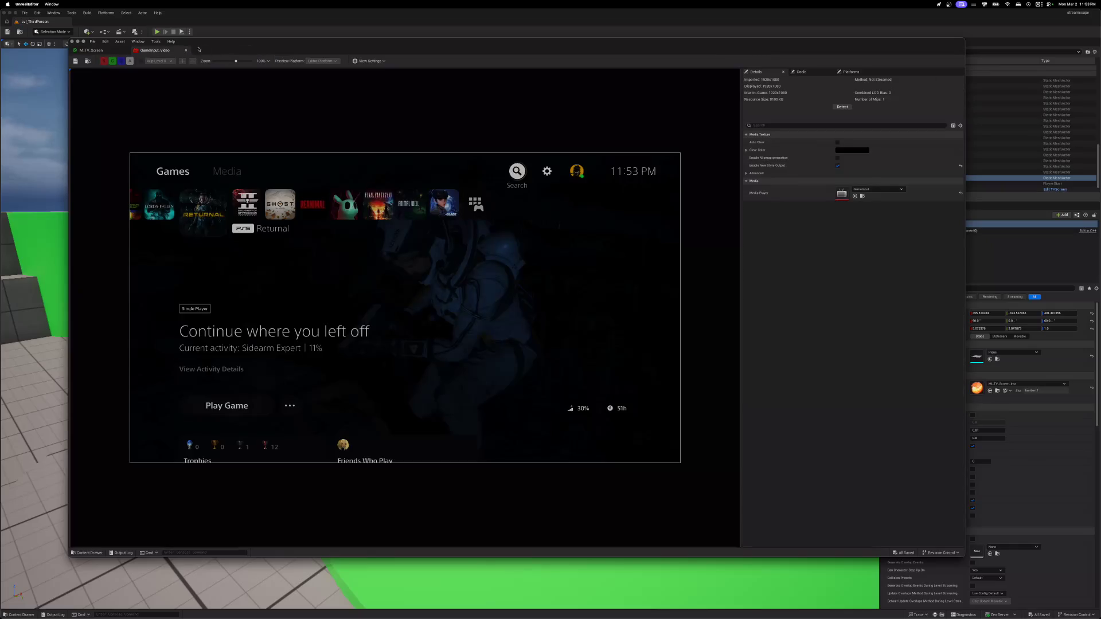
# - Close the texture and M_TV_Screen editors, play-test the level's screens, then reopen MI_TV_Screen_Inst
pyautogui.click(186, 51)
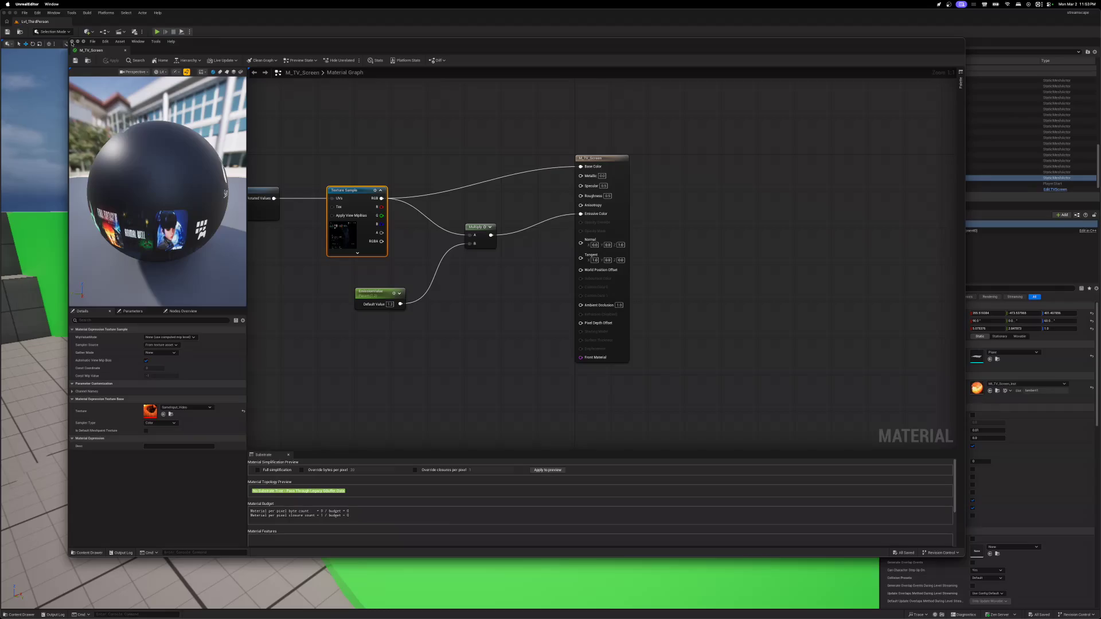
pyautogui.click(72, 42)
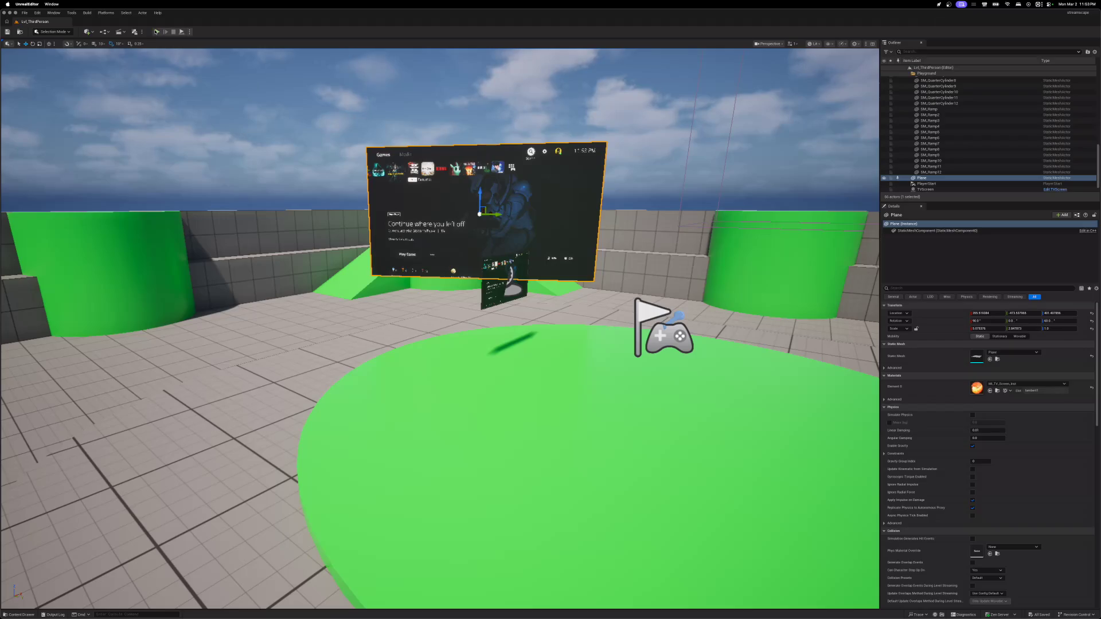
pyautogui.click(156, 32)
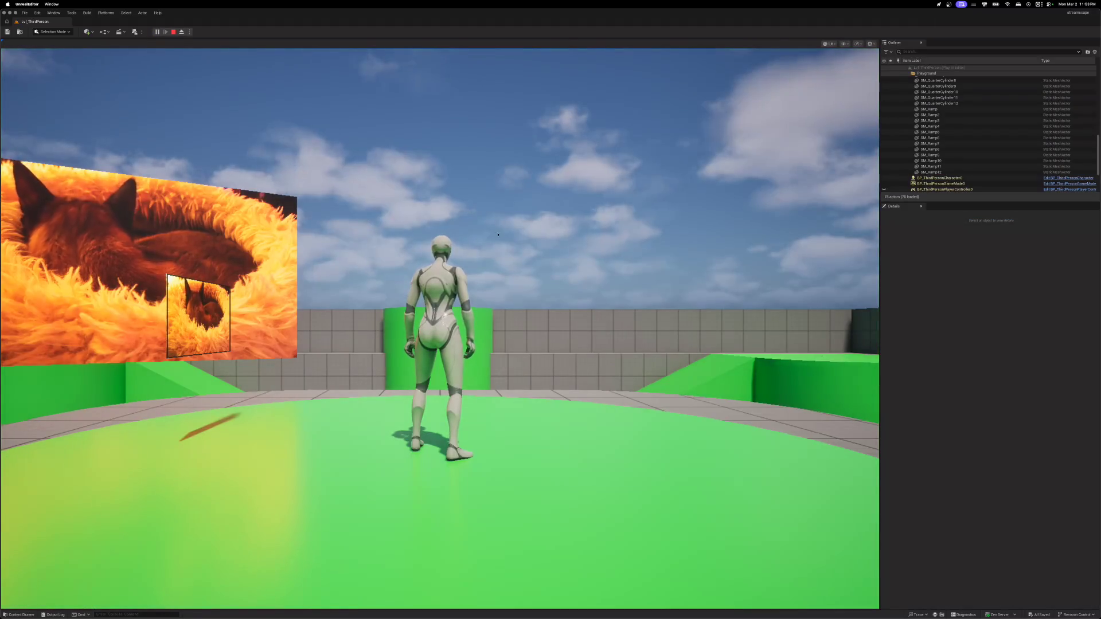
pyautogui.click(543, 224)
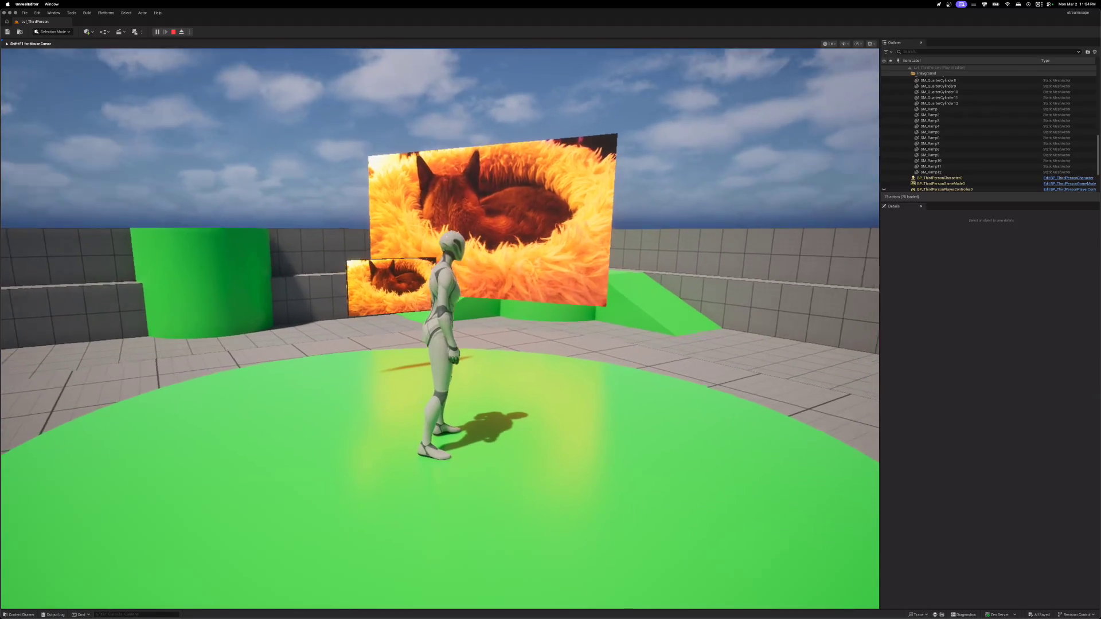
pyautogui.press('Escape')
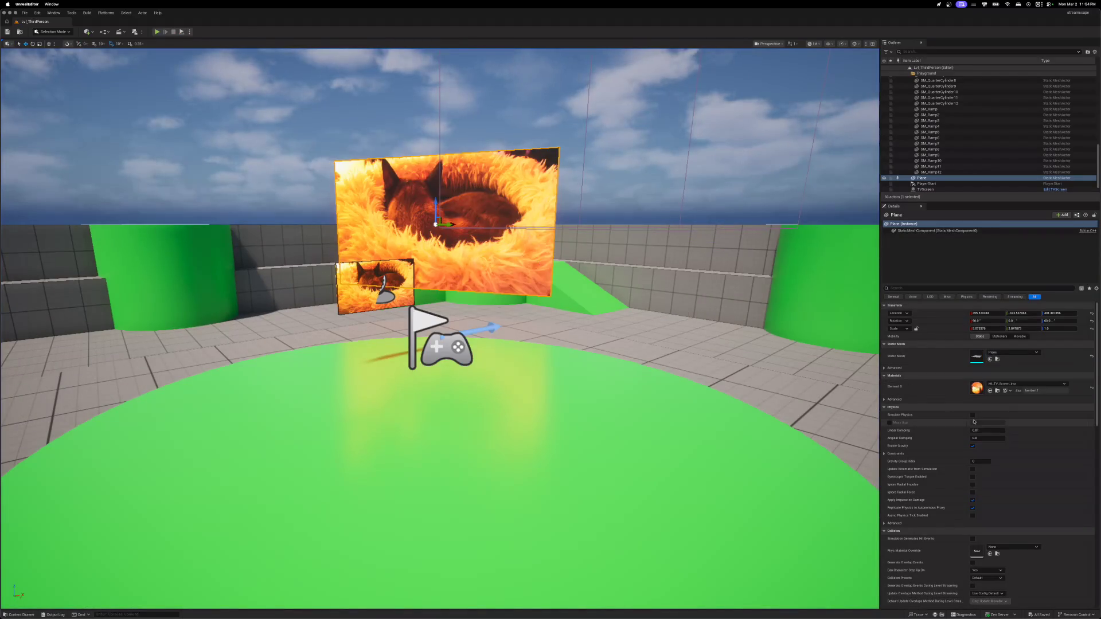
pyautogui.doubleClick(977, 388)
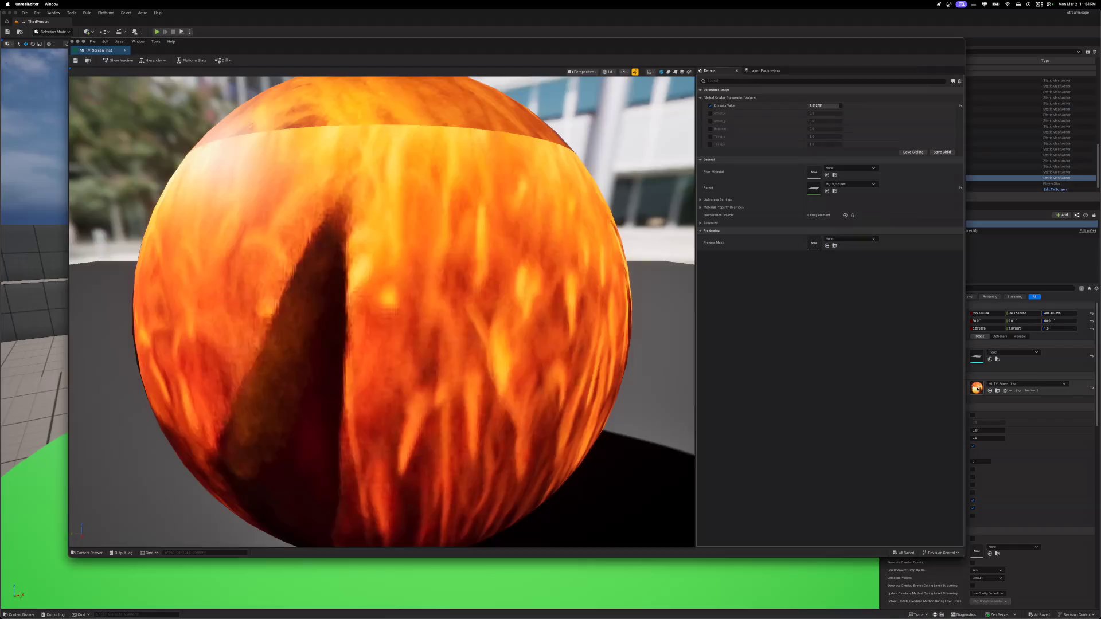
# - Open the parent M_TV_Screen material and its Texture Sample's GameInput_Video media texture
pyautogui.doubleClick(814, 188)
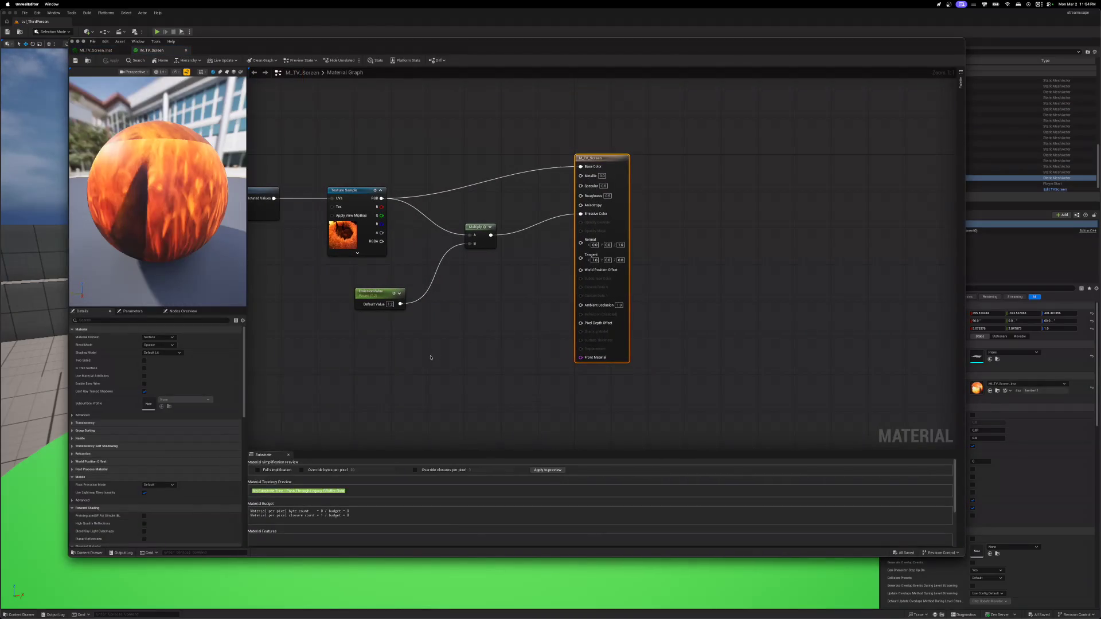
pyautogui.click(412, 358)
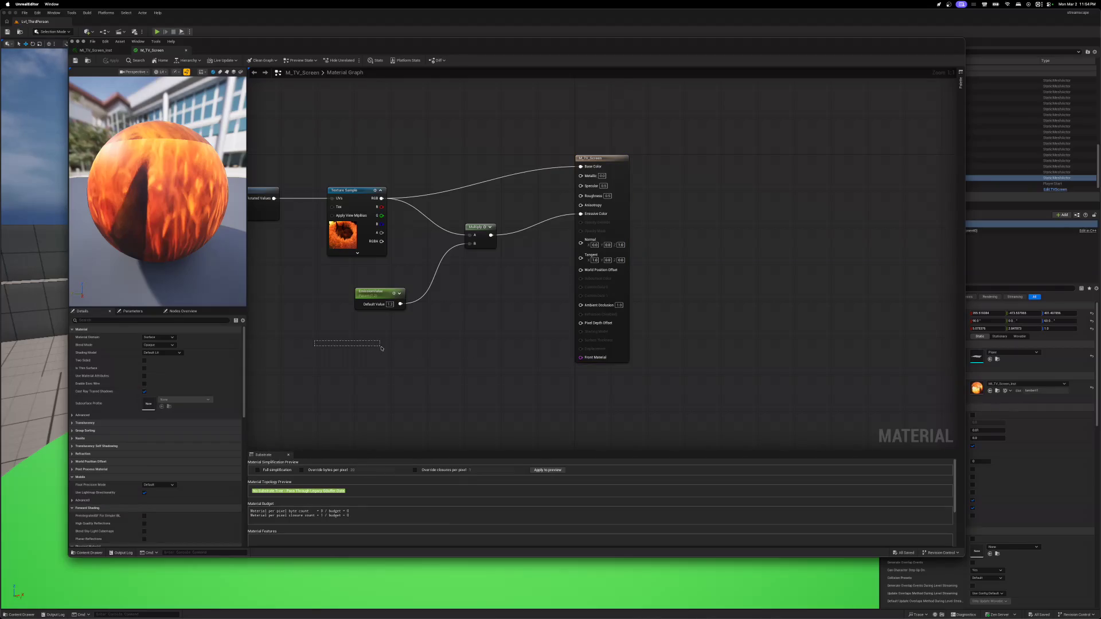
pyautogui.doubleClick(344, 238)
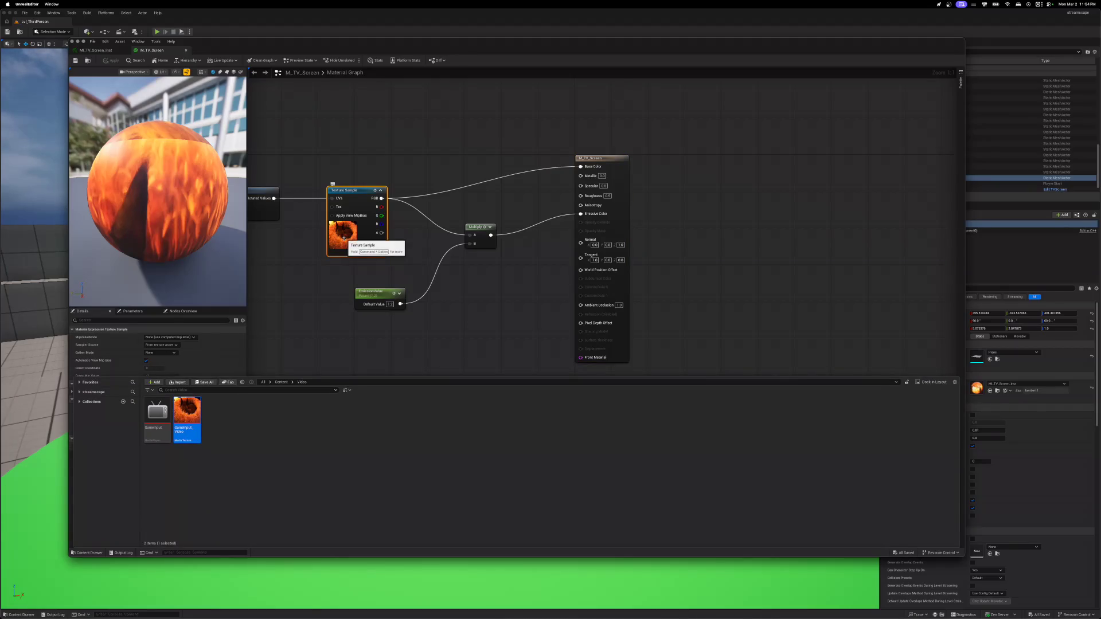
pyautogui.doubleClick(190, 414)
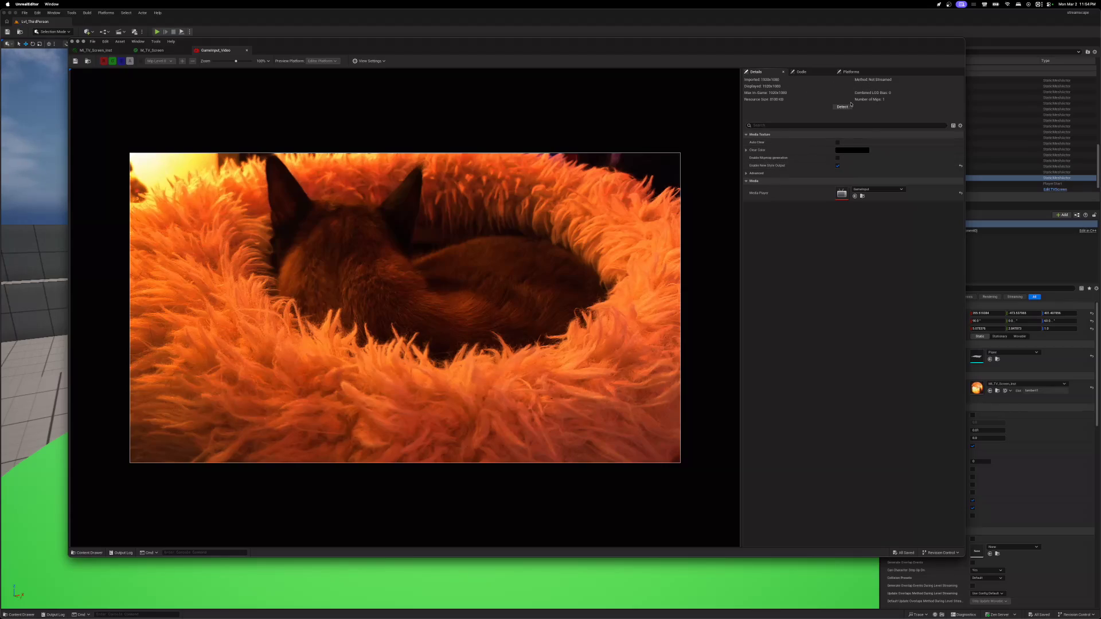
# - Check the texture's Oodle and advanced settings, then open its GameInput media player asset
pyautogui.click(801, 71)
pyautogui.click(879, 72)
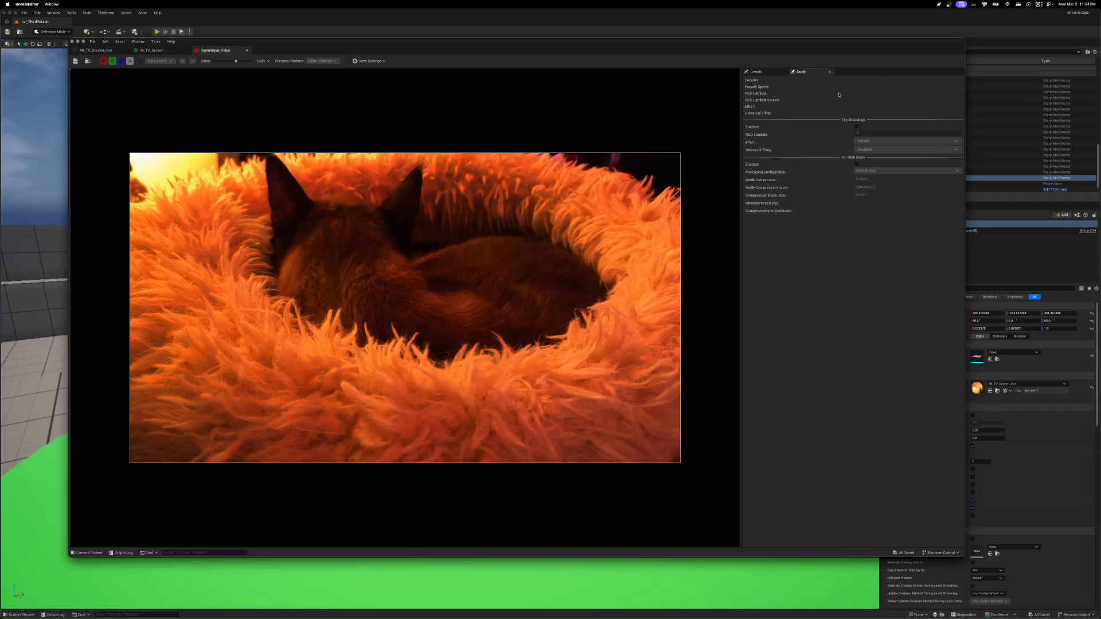
pyautogui.click(757, 71)
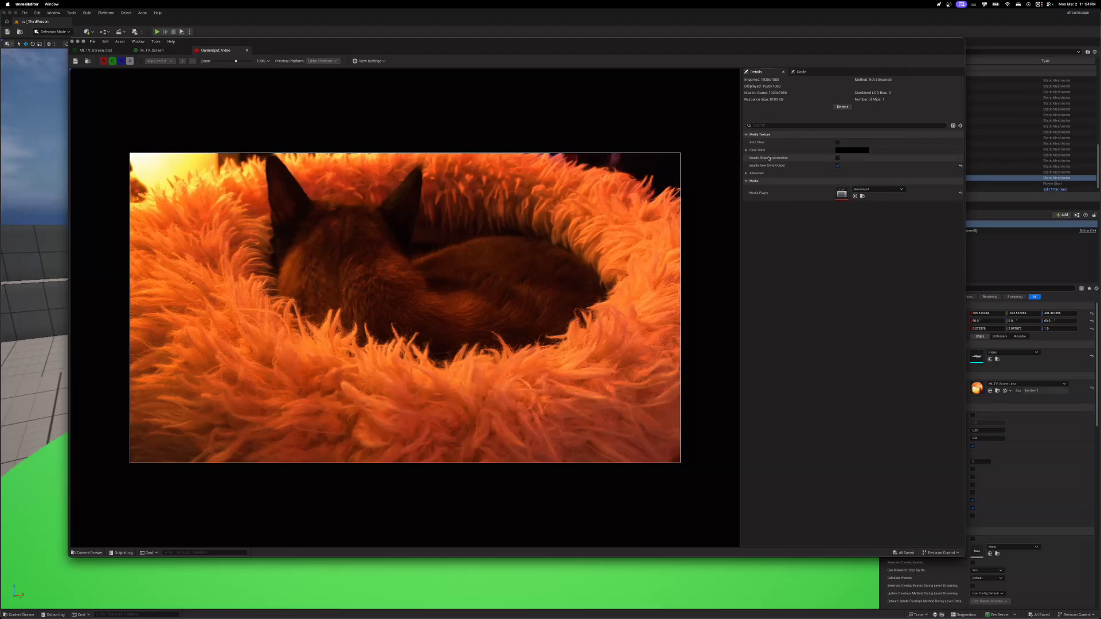
pyautogui.click(745, 174)
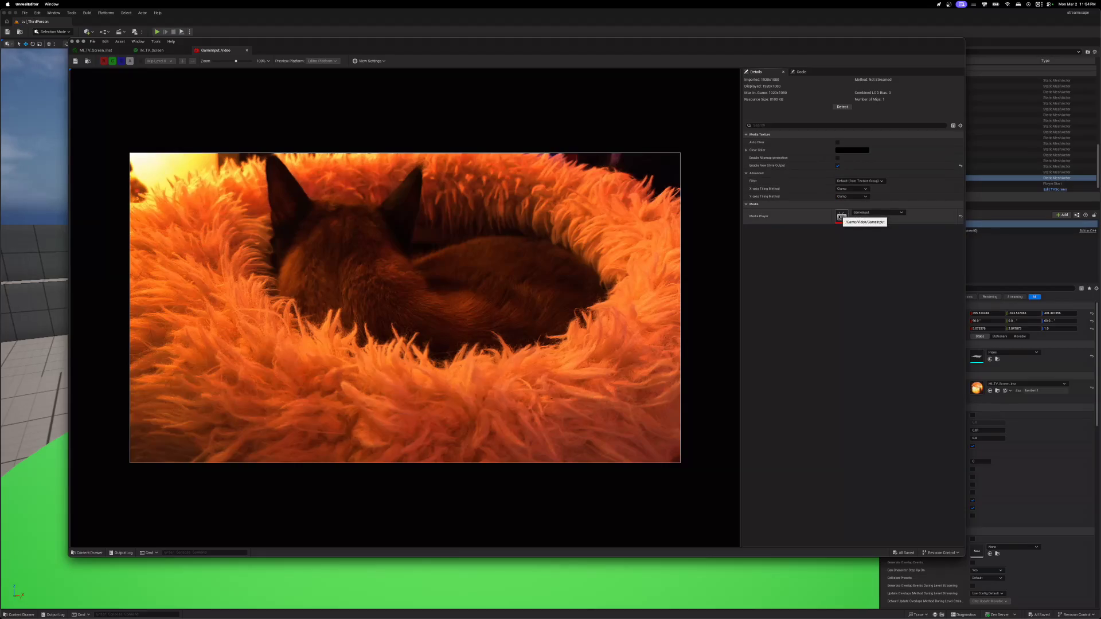
pyautogui.doubleClick(842, 216)
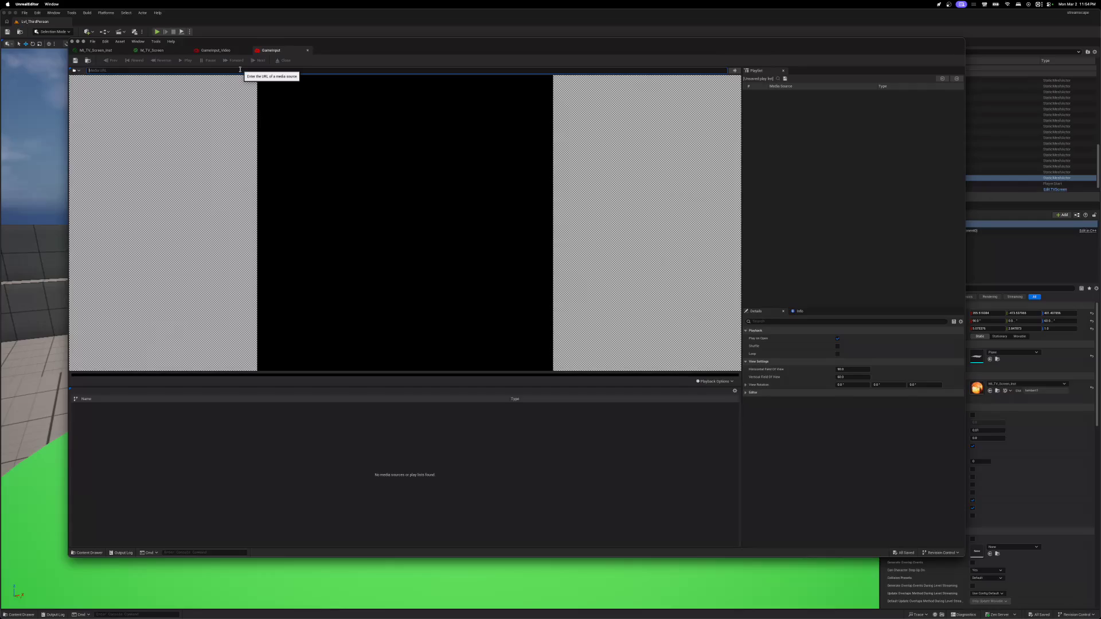
# - Set the media player URL to vidcap://0x21000007ca2553, then close GameInput and GameInput_Video
pyautogui.write('vidcap://0x21000007ca2553')
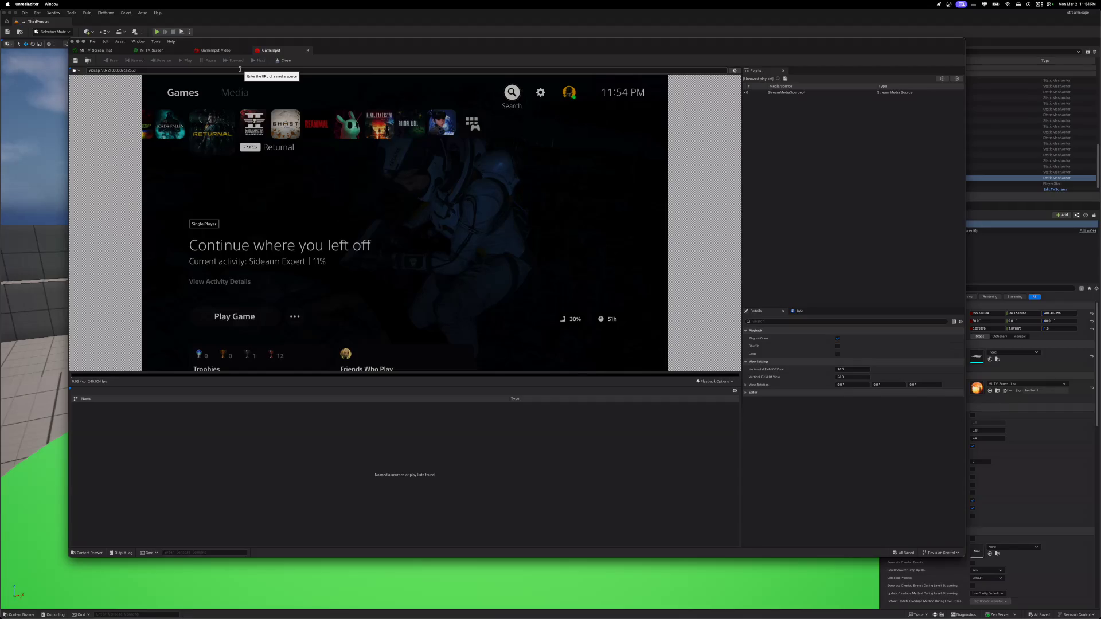
pyautogui.click(308, 50)
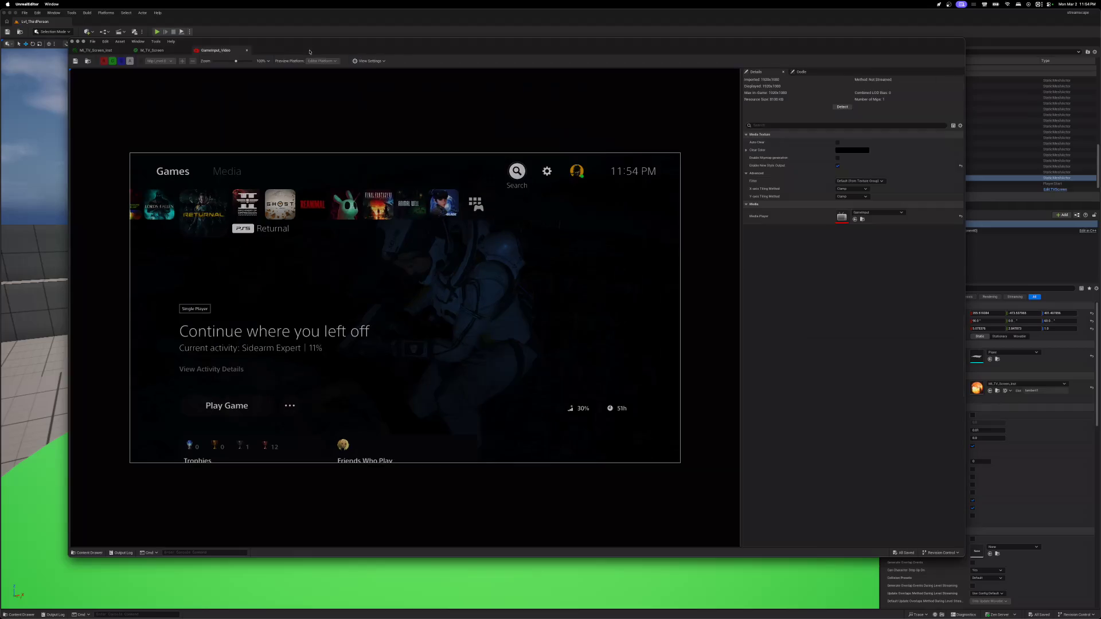
pyautogui.click(248, 50)
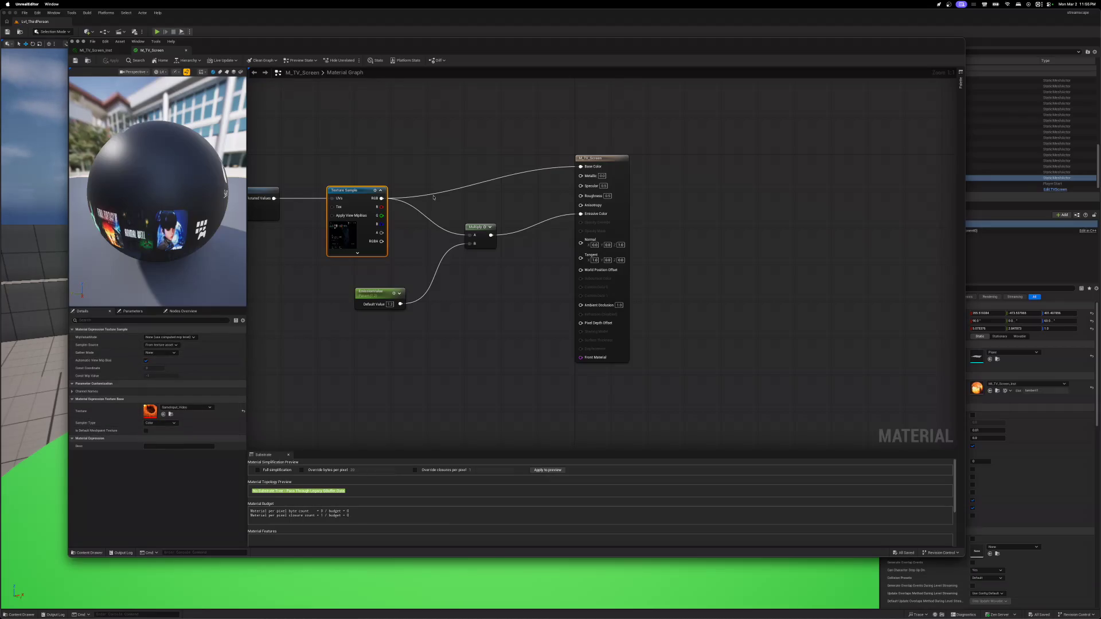
# - Select M_TV_Screen's result node and close the graph, returning to MI_TV_Screen_Inst
pyautogui.click(613, 158)
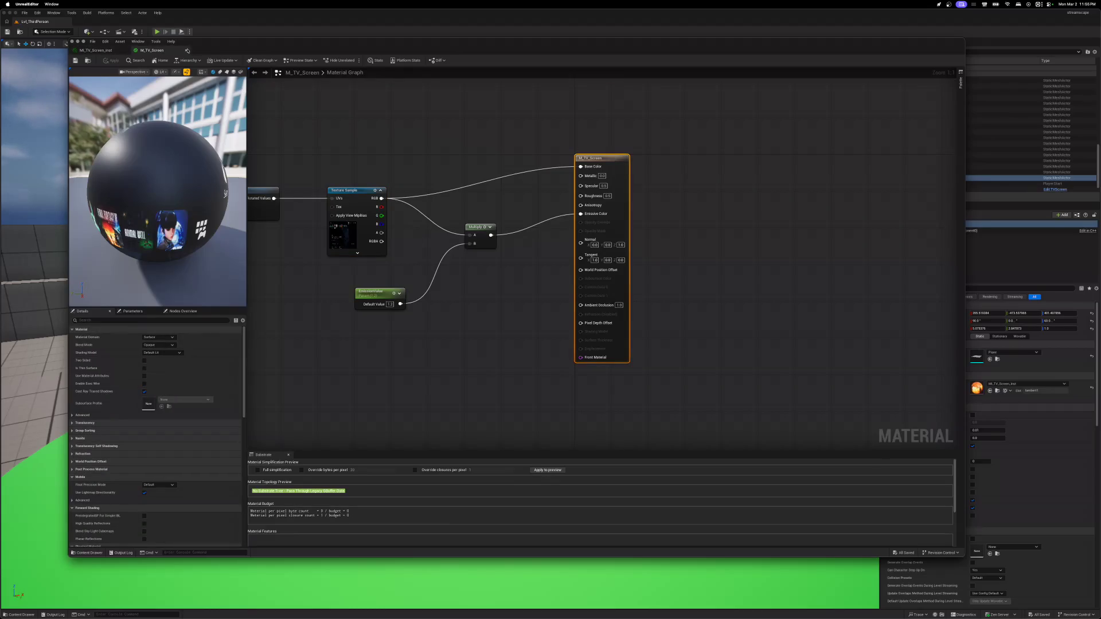
pyautogui.click(187, 51)
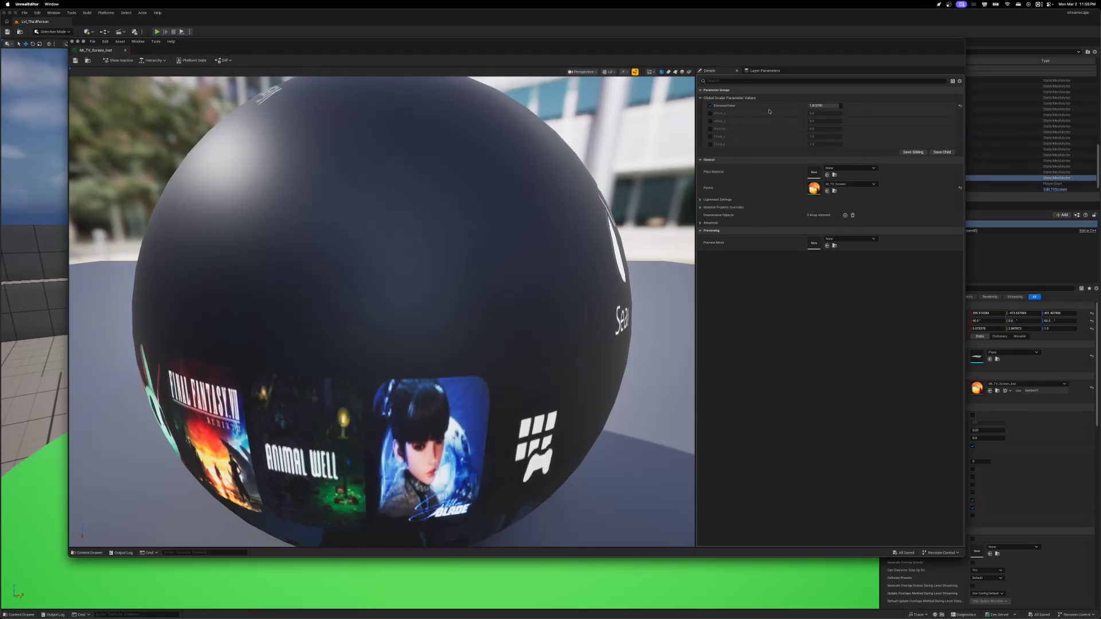
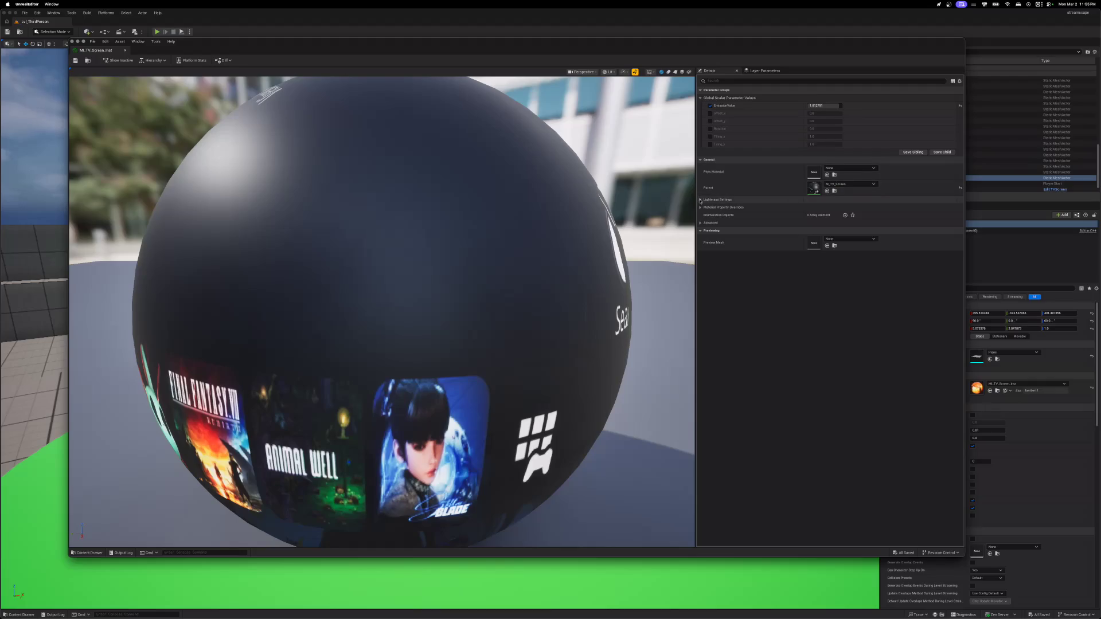
# - Open the parent material M_TV_Screen from the instance's Parent thumbnail
pyautogui.doubleClick(814, 187)
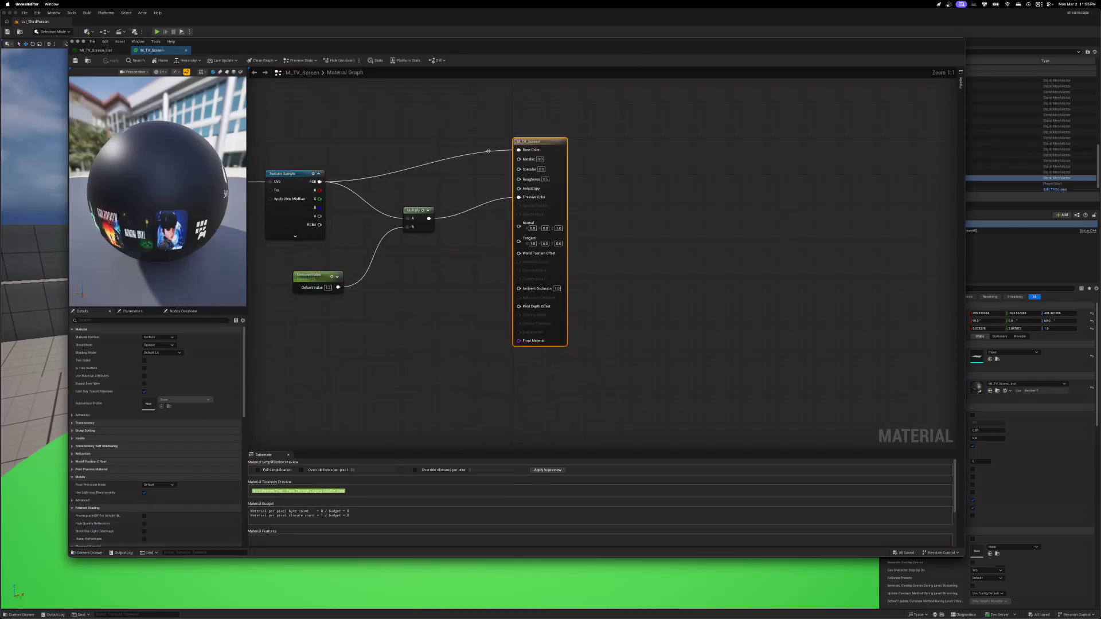
pyautogui.scroll(-5, 220, 441)
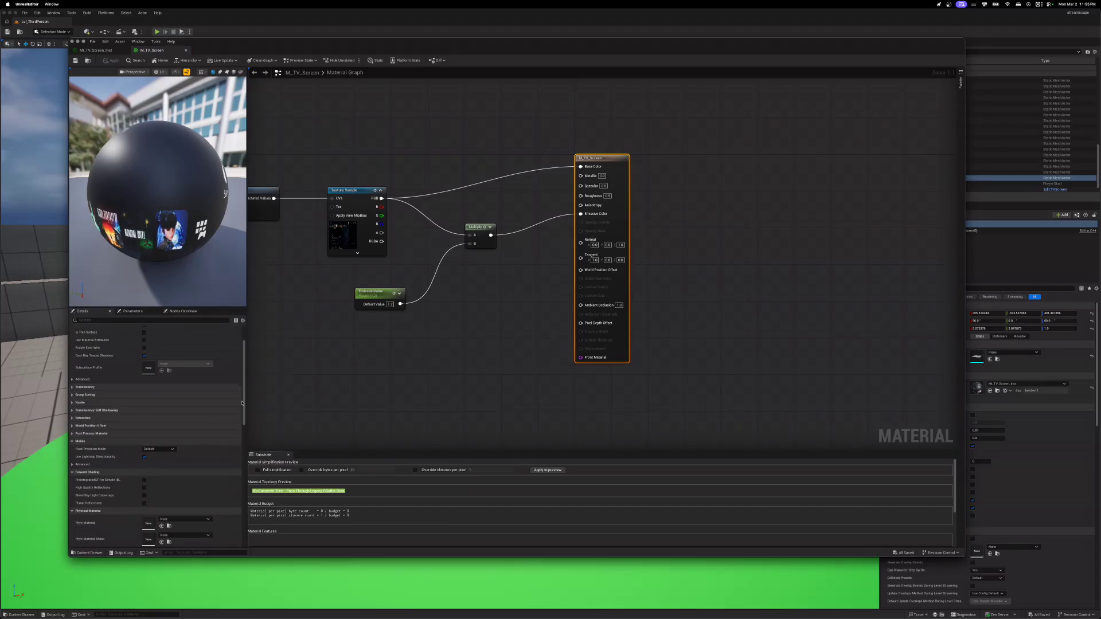
pyautogui.scroll(-1, 219, 441)
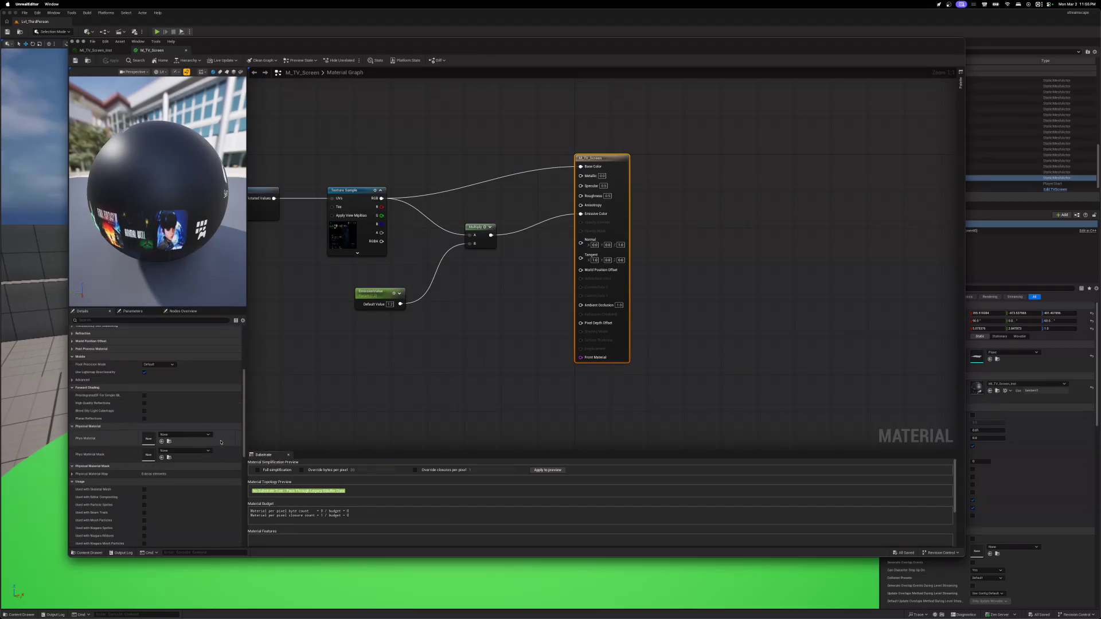
pyautogui.scroll(5, 223, 438)
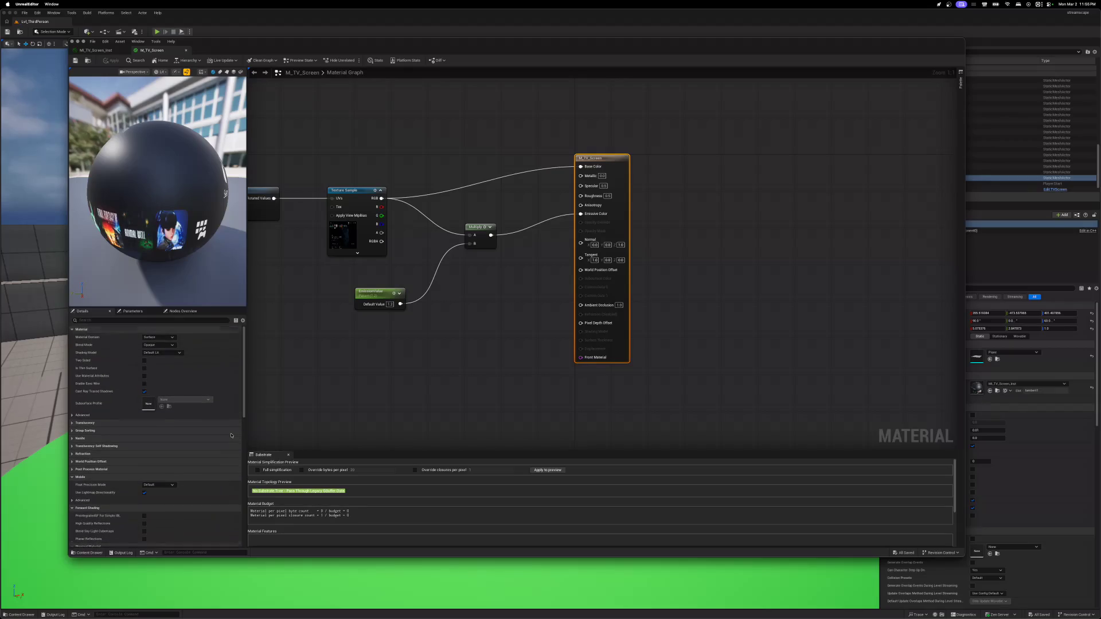
# - Collapse the Material, Forward Shading, Usage, Previewing and other Details groups, then show the Parameters list
pyautogui.click(72, 330)
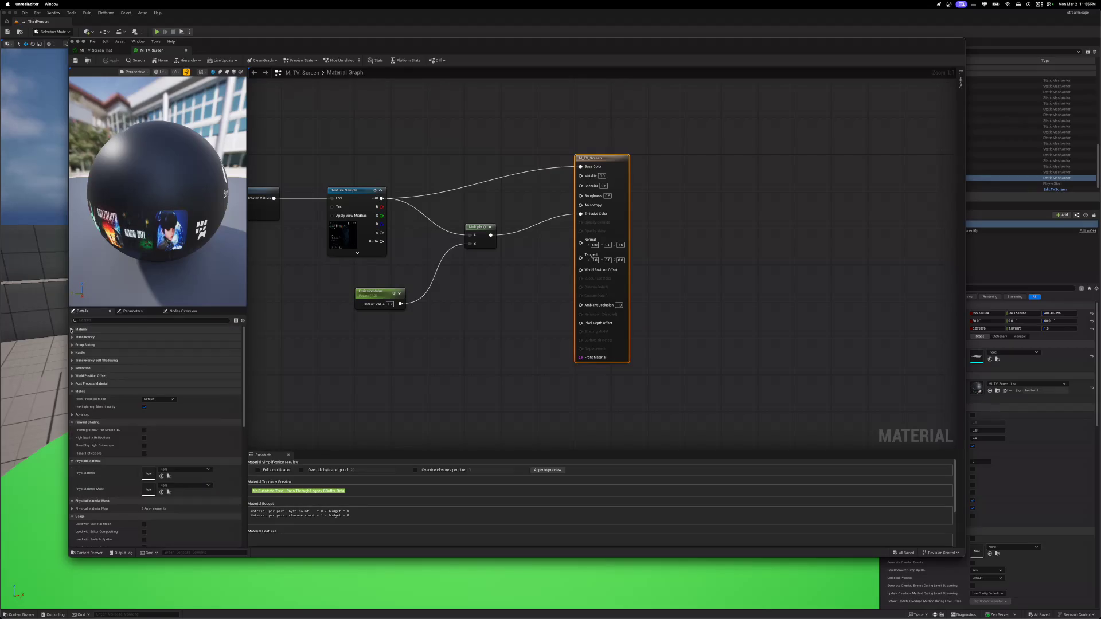
pyautogui.click(73, 423)
pyautogui.click(72, 431)
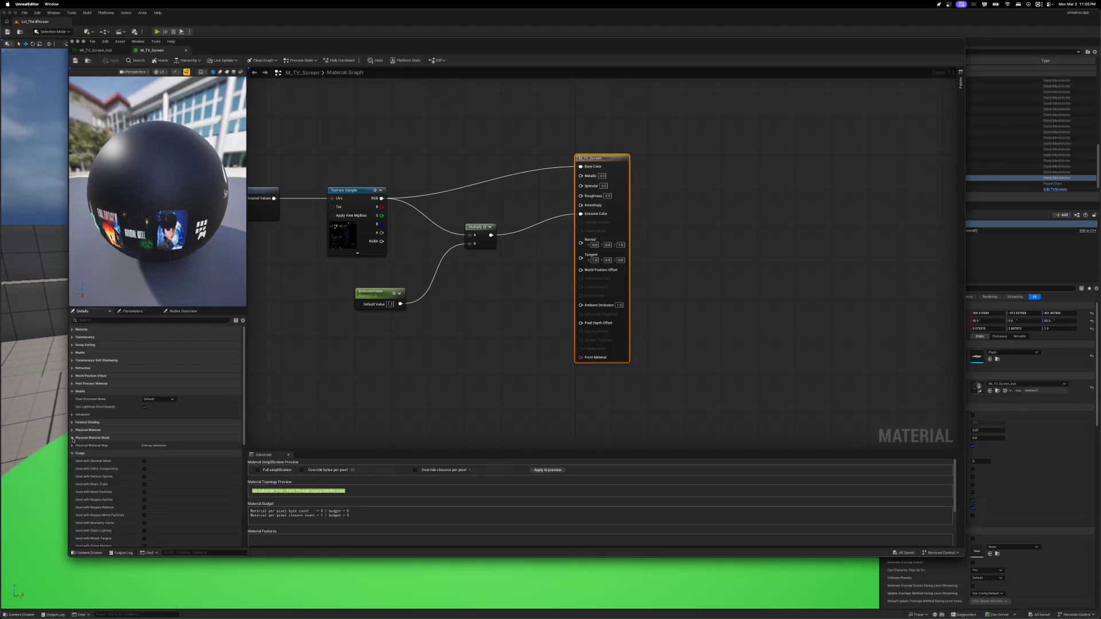
pyautogui.click(73, 439)
pyautogui.click(73, 446)
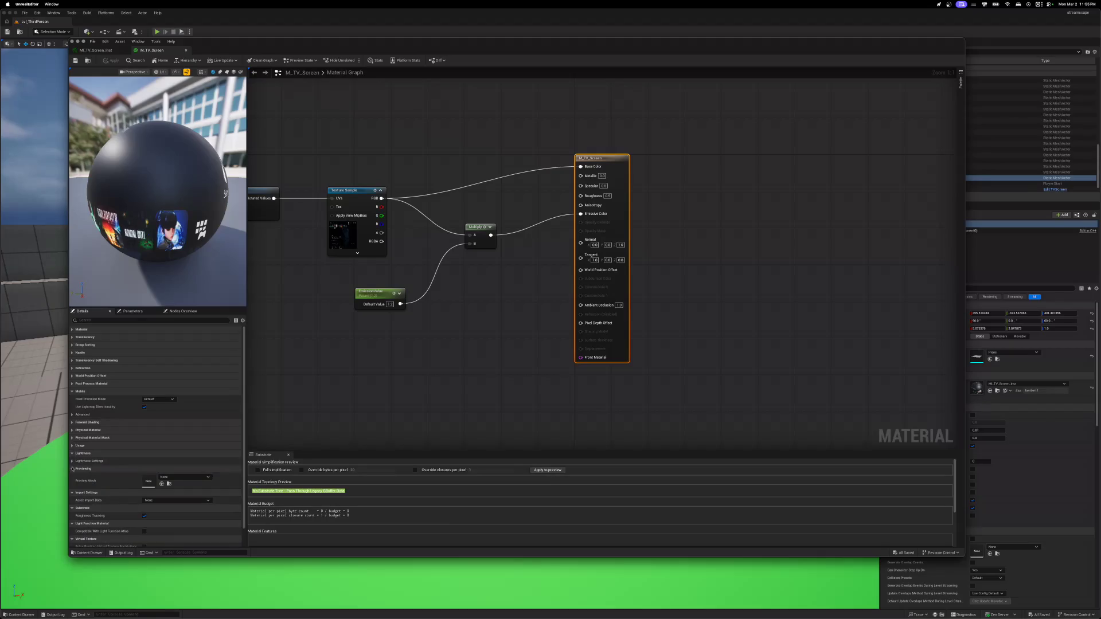
pyautogui.click(72, 469)
pyautogui.click(72, 477)
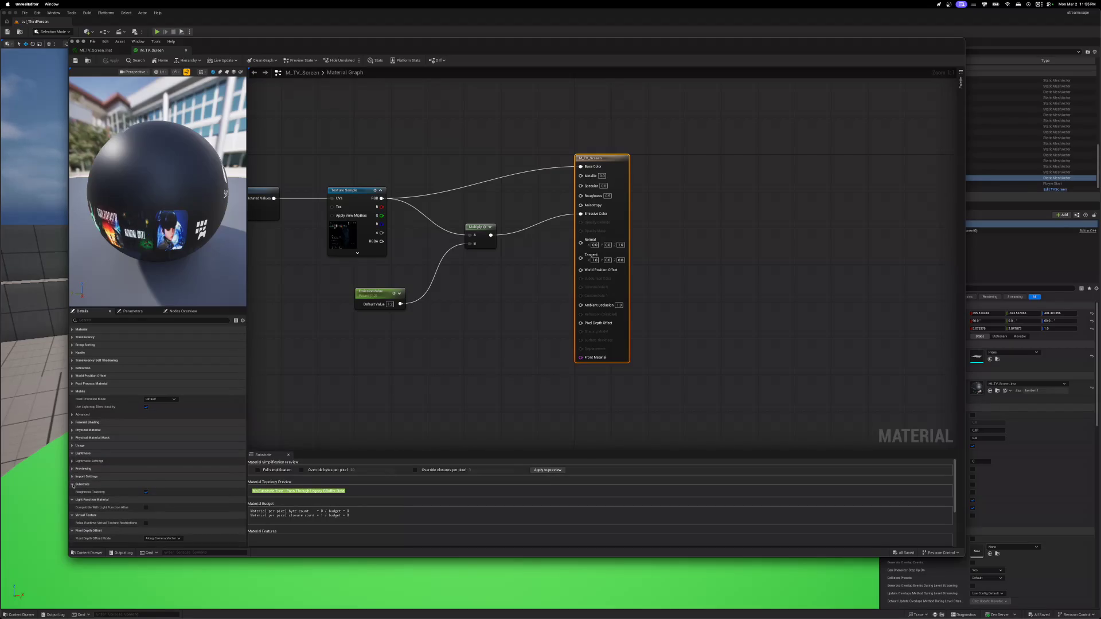
pyautogui.click(72, 485)
pyautogui.click(133, 311)
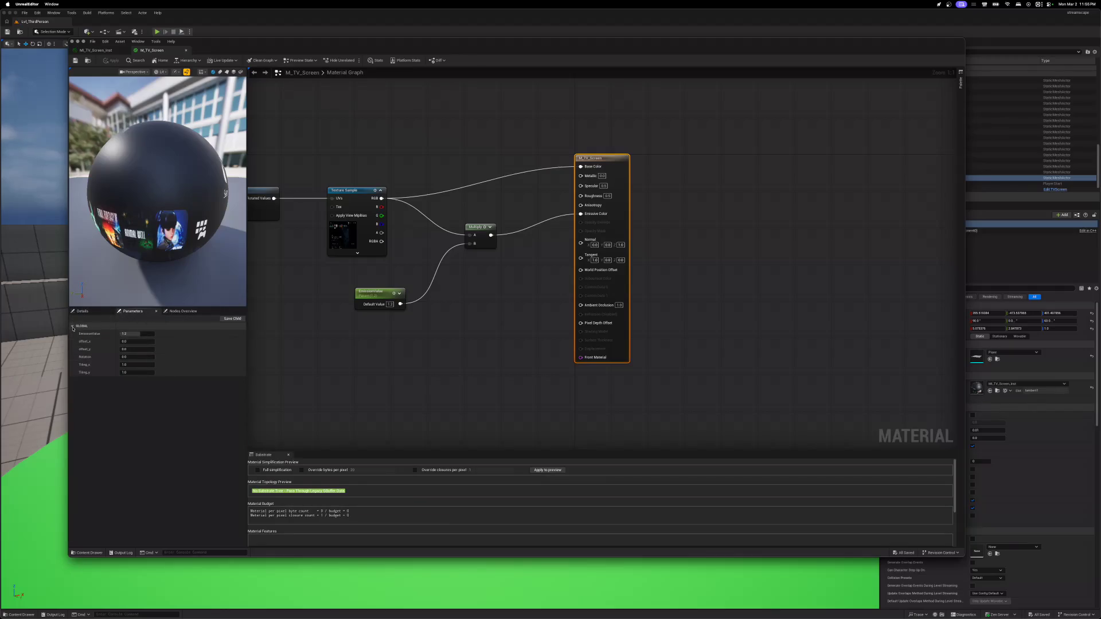
pyautogui.click(143, 326)
pyautogui.moveTo(320, 356)
pyautogui.mouseDown()
pyautogui.moveTo(401, 372)
pyautogui.moveTo(343, 348)
pyautogui.mouseUp()
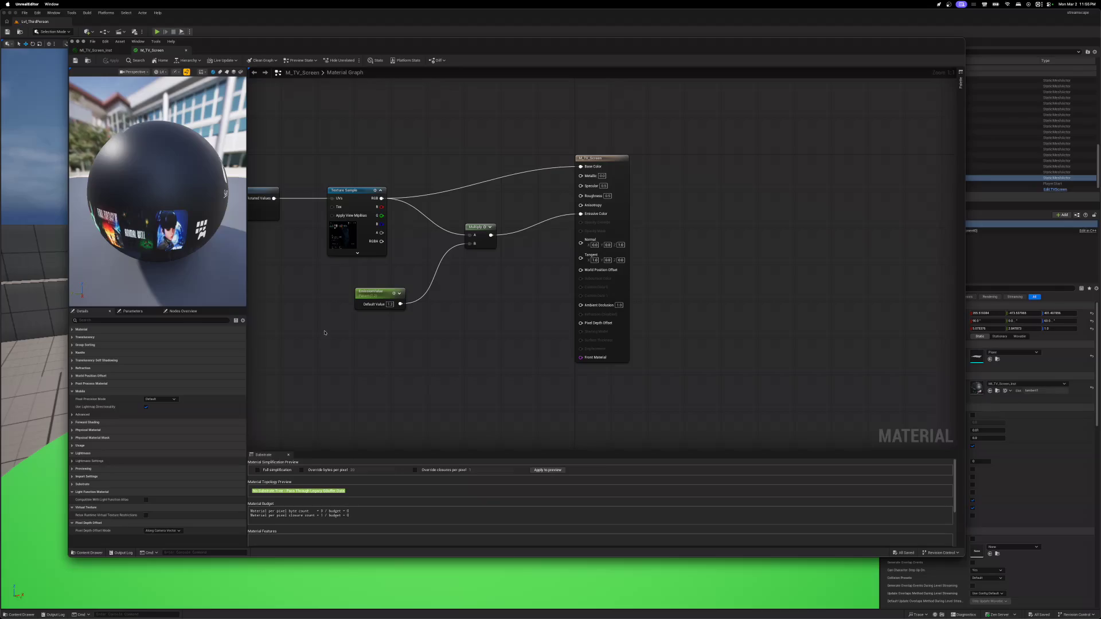
pyautogui.moveTo(324, 332)
pyautogui.mouseDown()
pyautogui.moveTo(332, 356)
pyautogui.moveTo(411, 384)
pyautogui.moveTo(608, 356)
pyautogui.mouseUp()
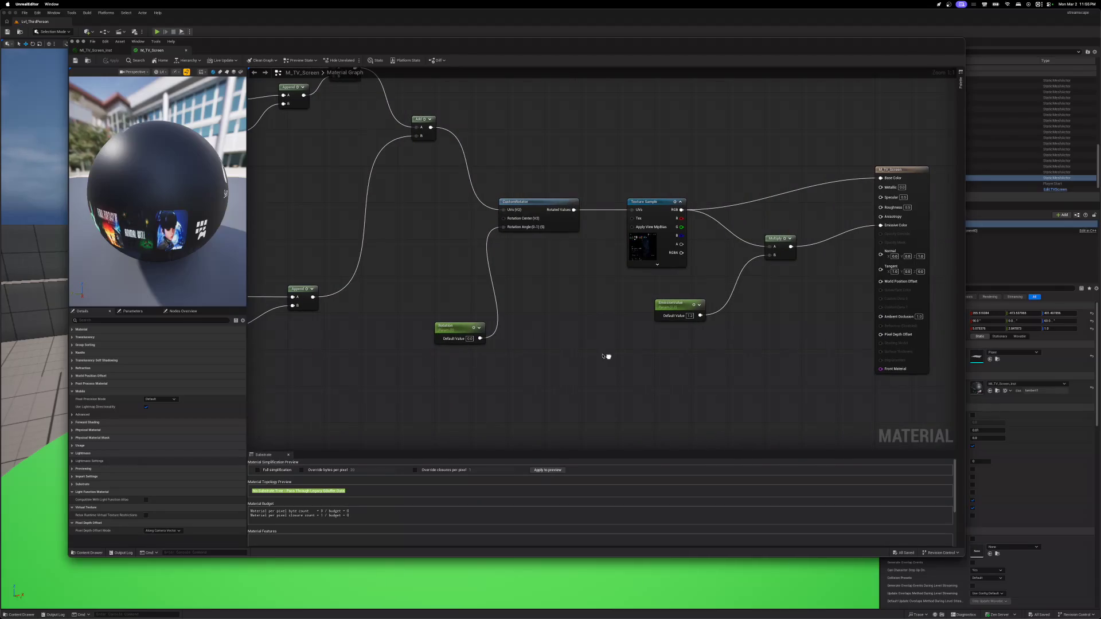
pyautogui.moveTo(430, 229)
pyautogui.mouseDown()
pyautogui.moveTo(555, 358)
pyautogui.moveTo(661, 361)
pyautogui.moveTo(655, 325)
pyautogui.mouseUp()
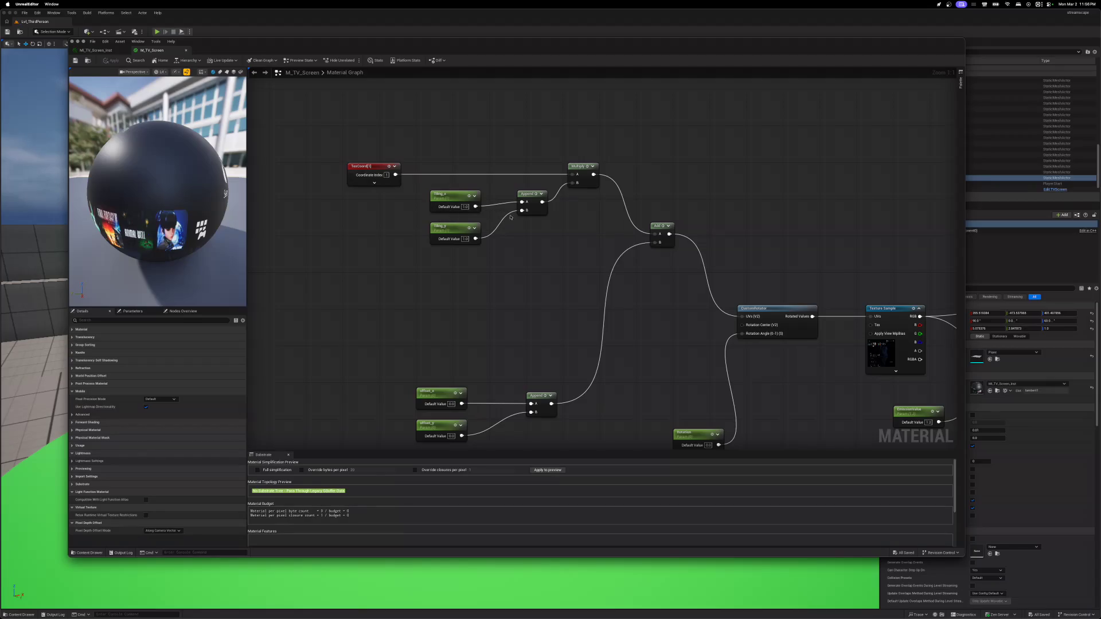
pyautogui.moveTo(664, 366)
pyautogui.mouseDown()
pyautogui.moveTo(505, 225)
pyautogui.moveTo(403, 312)
pyautogui.mouseUp()
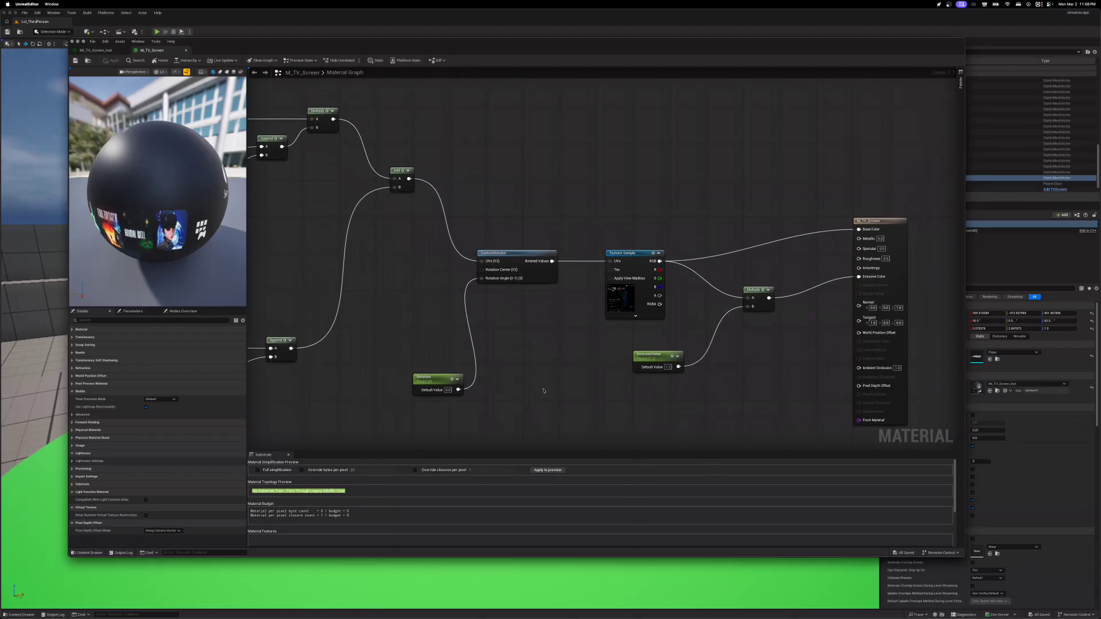
pyautogui.moveTo(545, 388); pyautogui.dragTo(418, 364)
pyautogui.moveTo(629, 400); pyautogui.dragTo(548, 403)
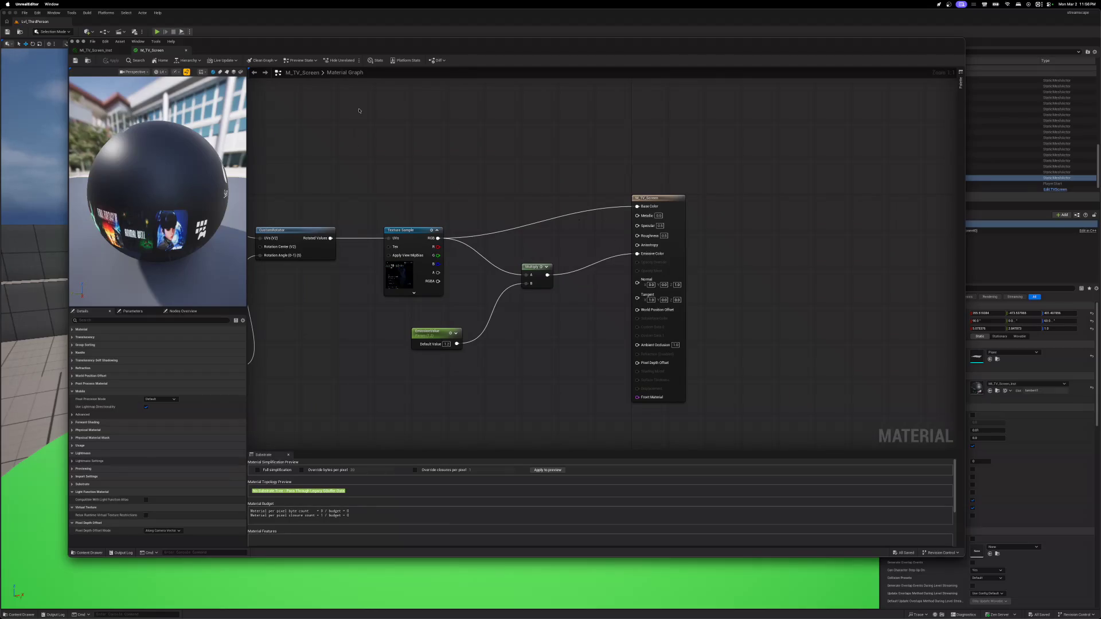
pyautogui.click(186, 50)
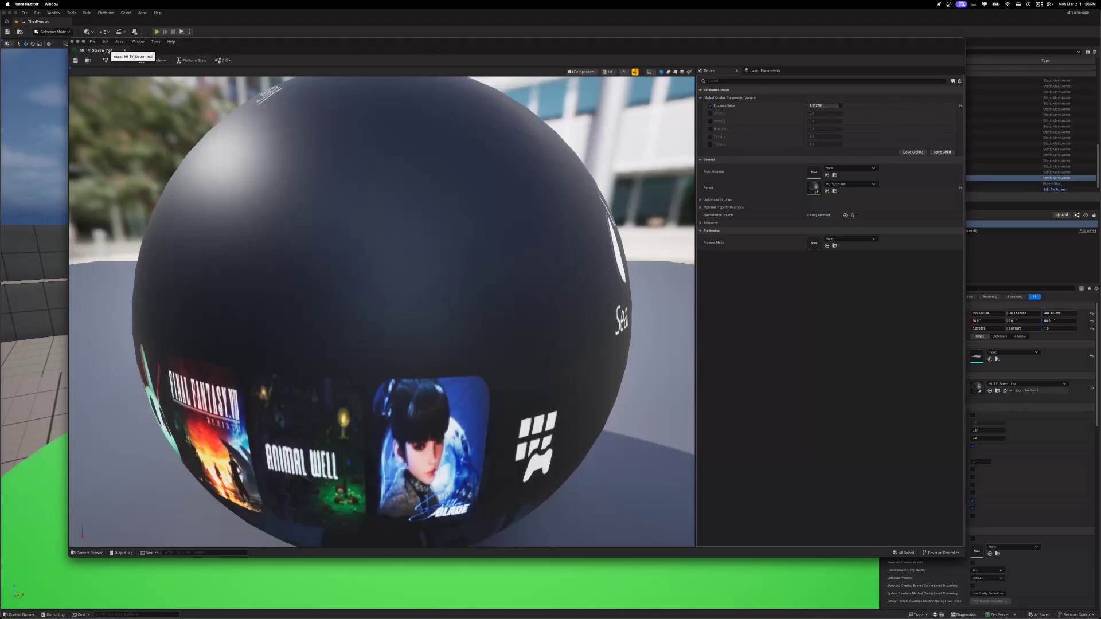
# - Close the instance editor, play-test the level, then reopen MI_TV_Screen_Inst from Element 0
pyautogui.click(126, 50)
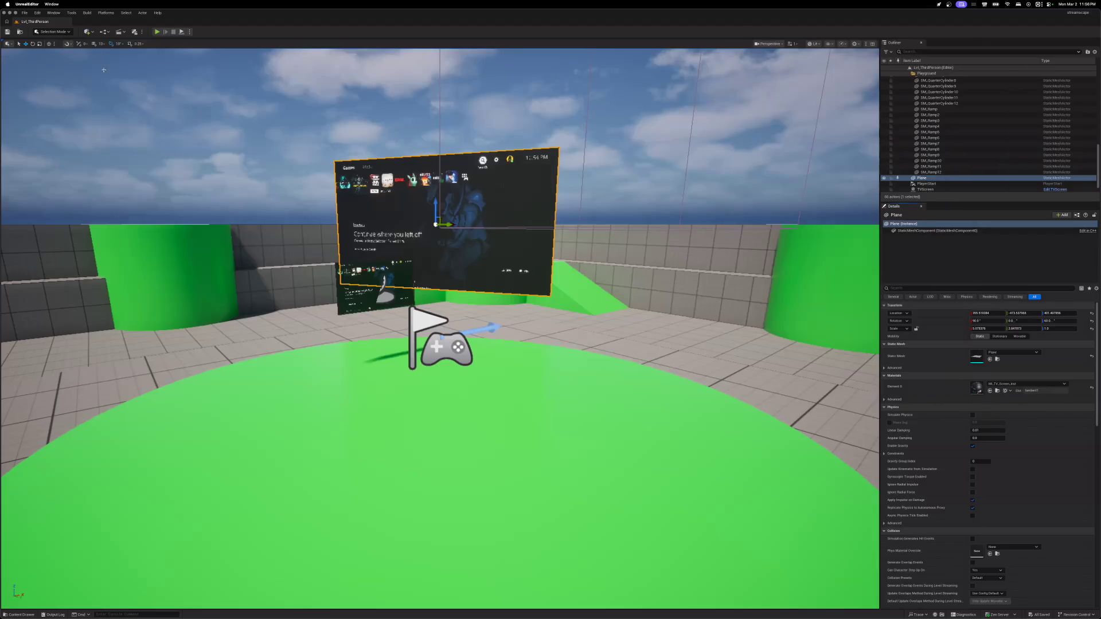
pyautogui.click(157, 32)
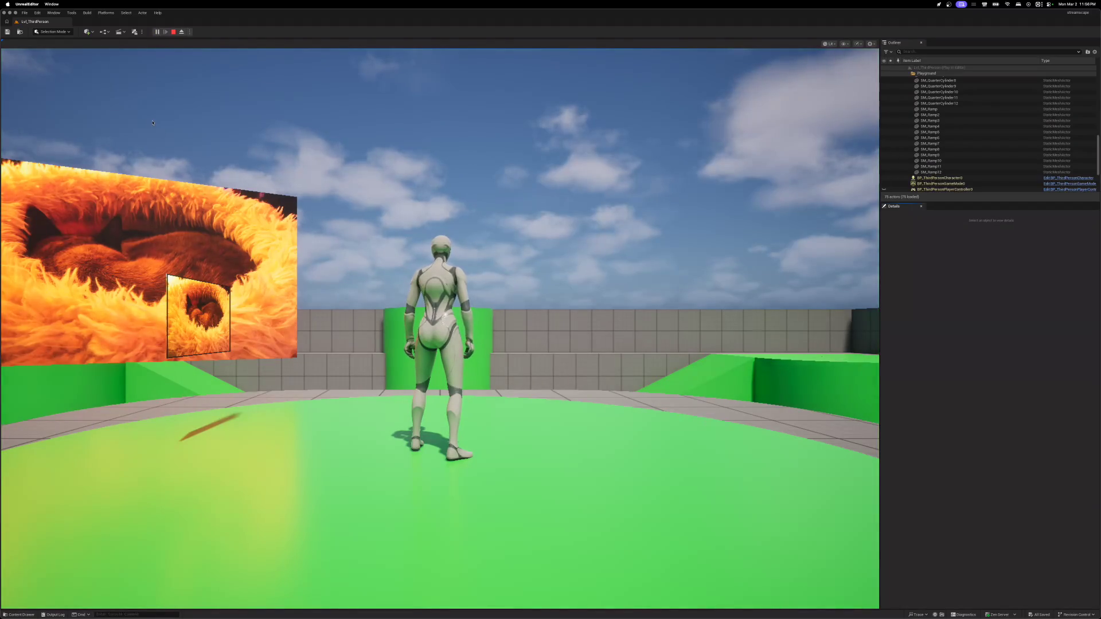
pyautogui.press('Escape')
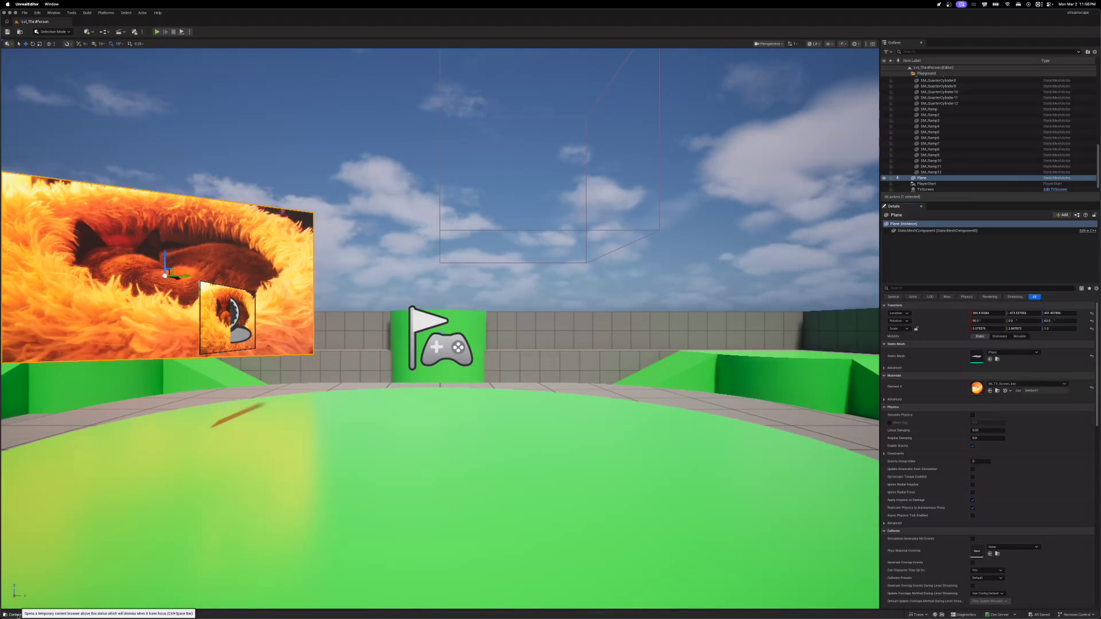
pyautogui.doubleClick(977, 388)
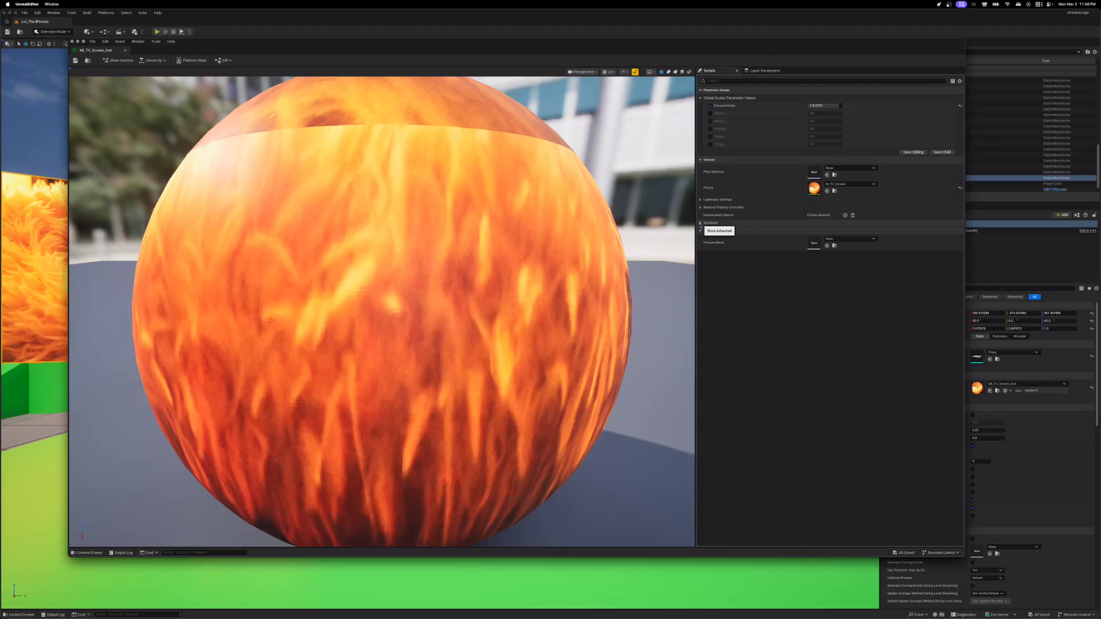
# - Toggle the instance's Scalar Parameter, General, Lightmass and Advanced sections, then open parent M_TV_Screen
pyautogui.click(700, 98)
pyautogui.click(700, 98)
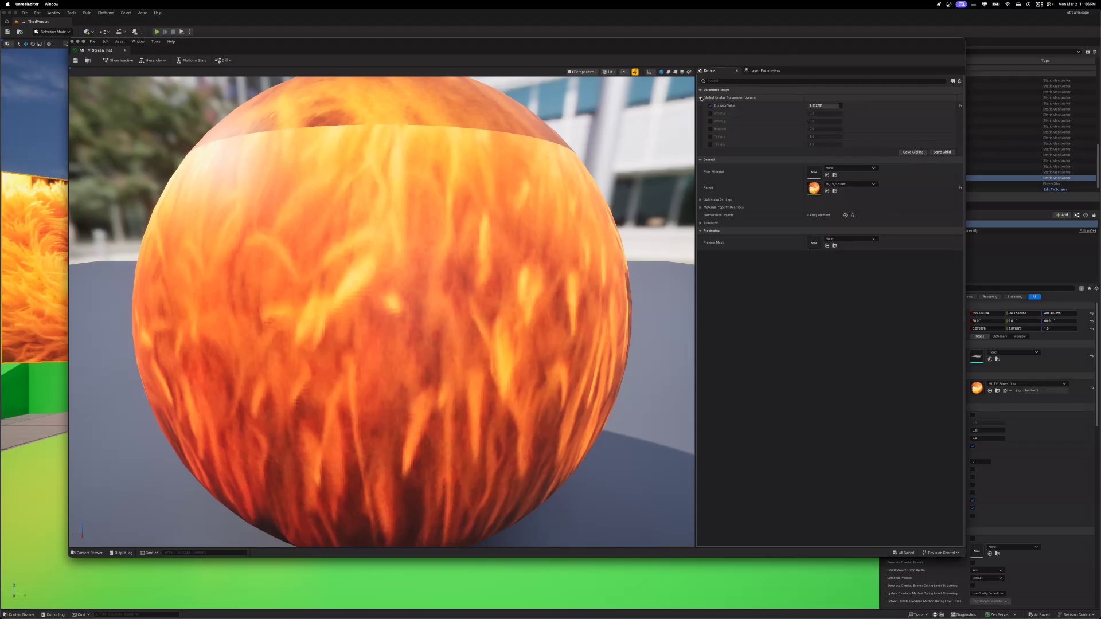
pyautogui.click(700, 159)
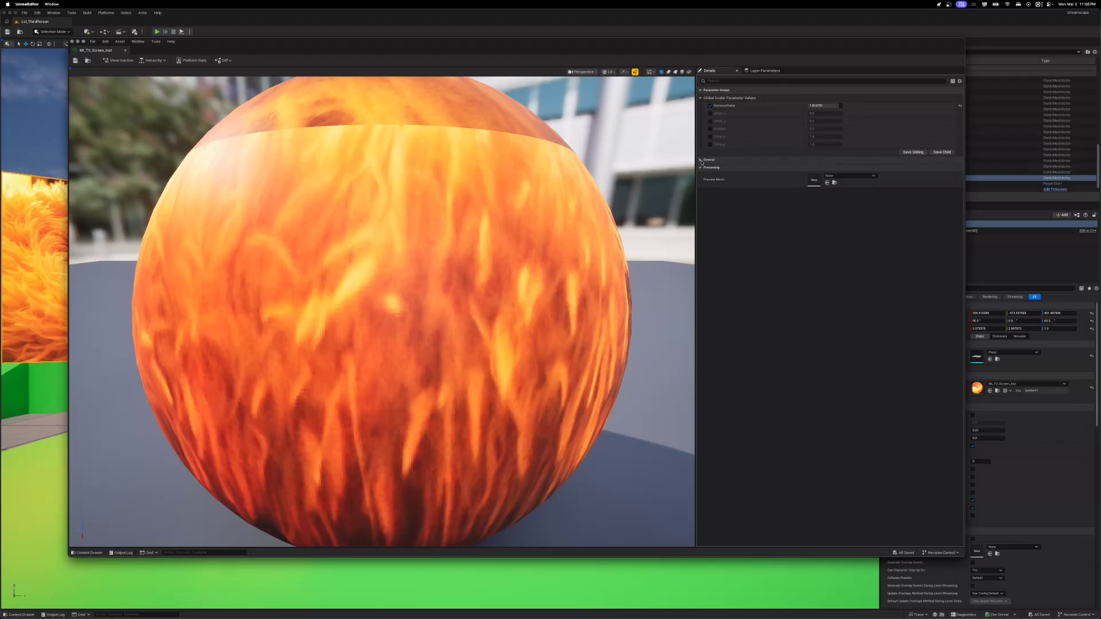
pyautogui.click(701, 161)
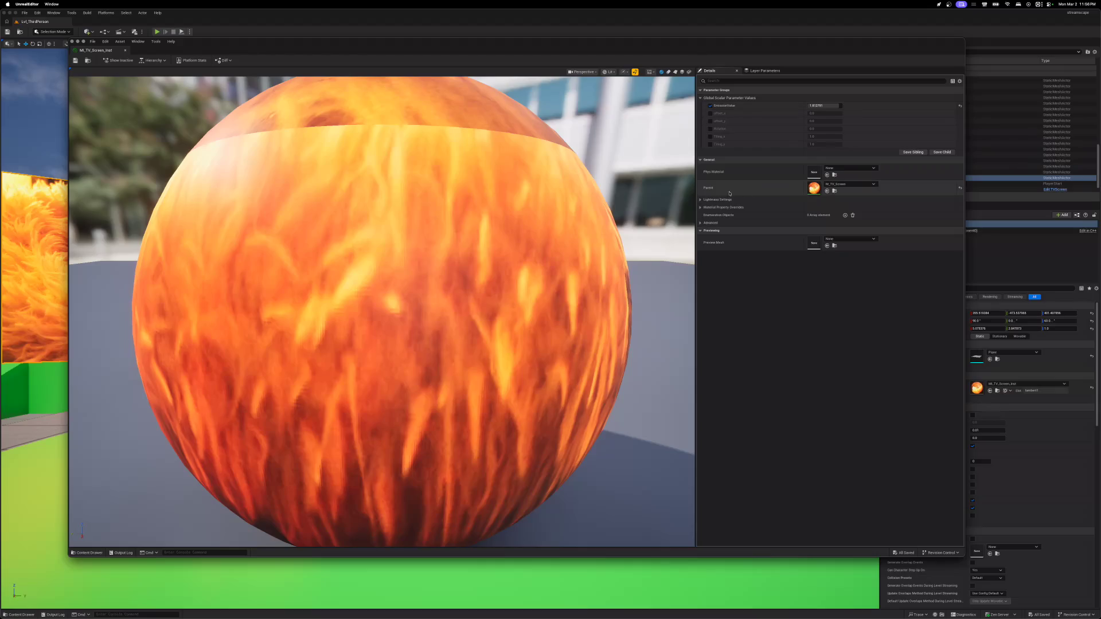
pyautogui.click(700, 200)
pyautogui.click(700, 200)
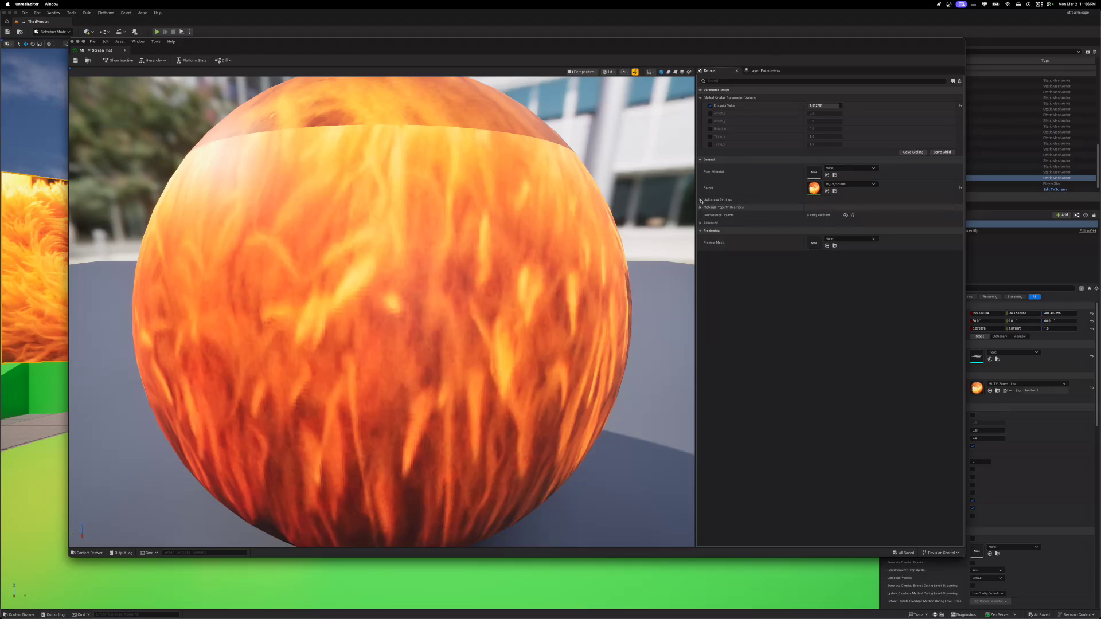
pyautogui.click(701, 223)
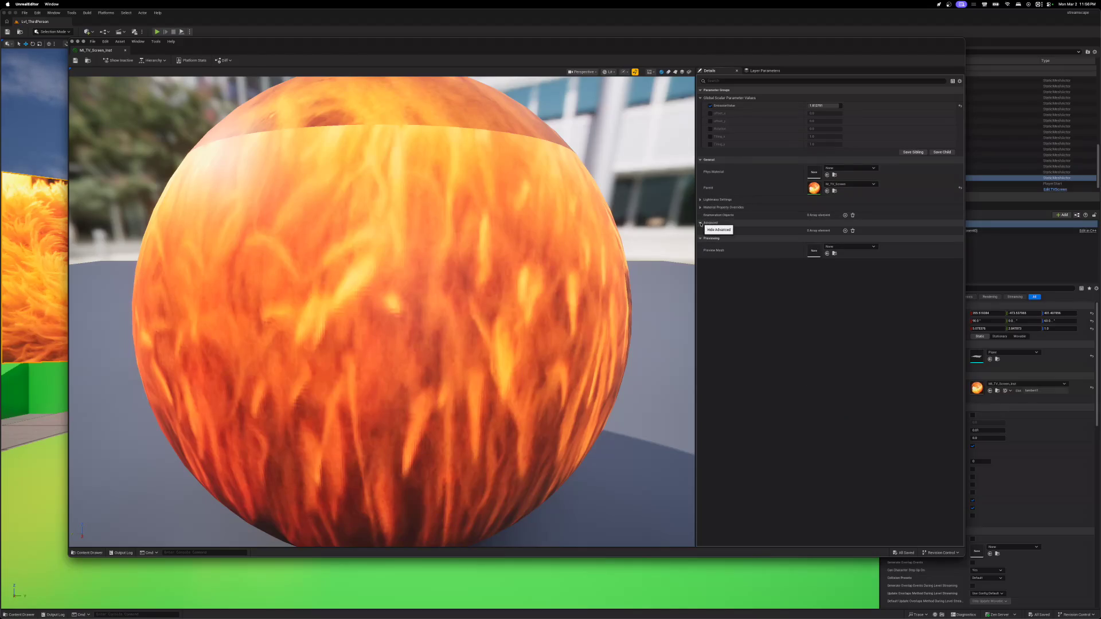
pyautogui.doubleClick(813, 189)
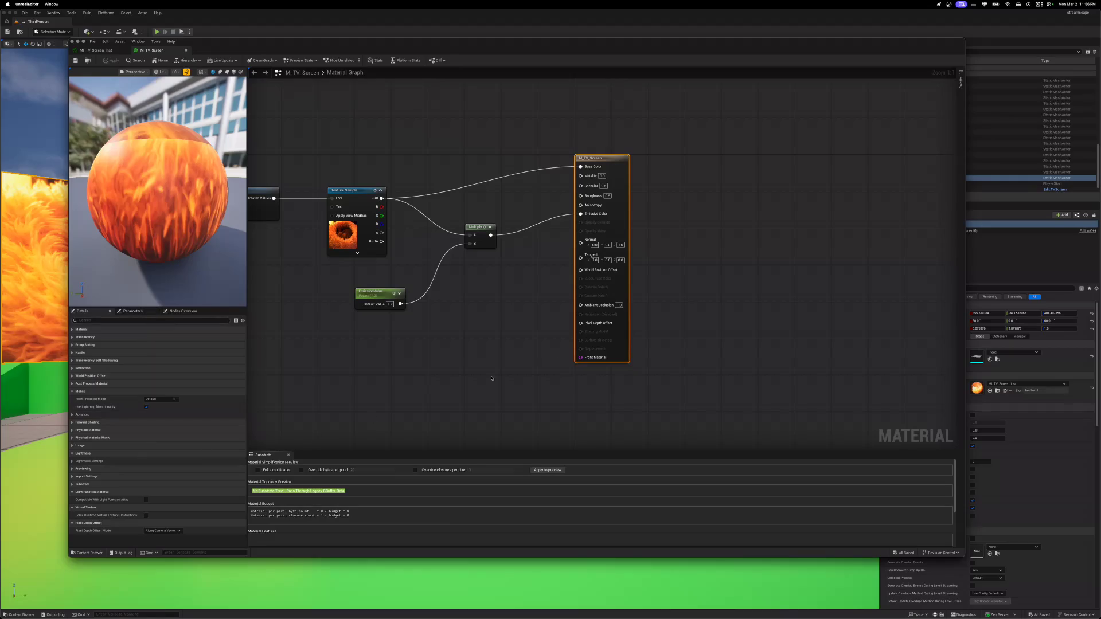
# - Collapse the Lightmass, Virtual Texture, Light Function, Pixel Depth Offset and Mobile groups, expanding core Material settings
pyautogui.click(961, 82)
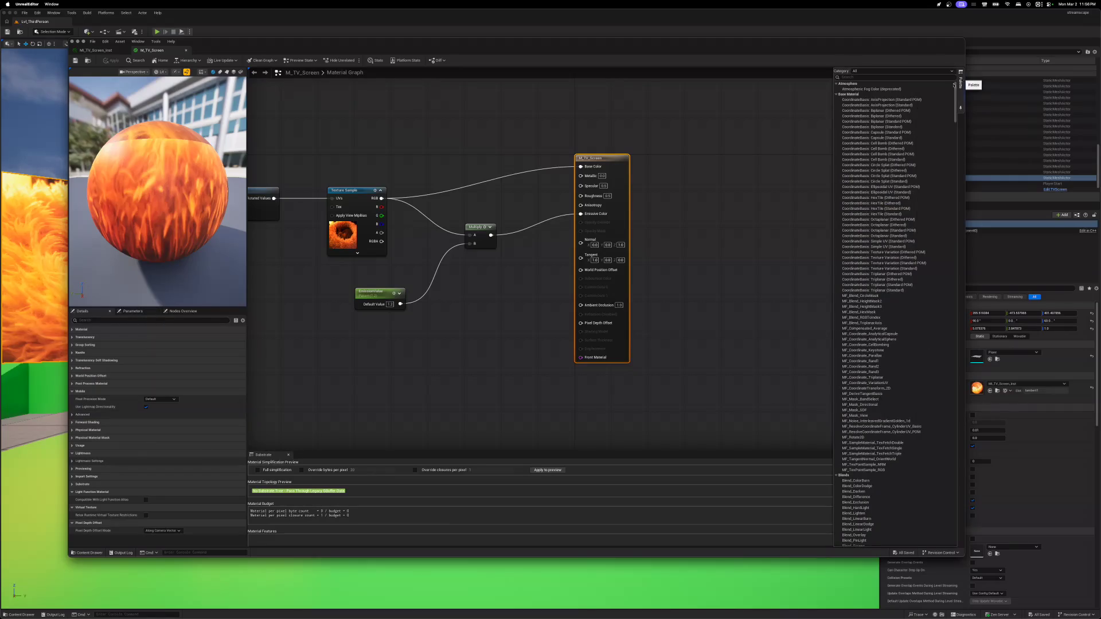
pyautogui.click(962, 86)
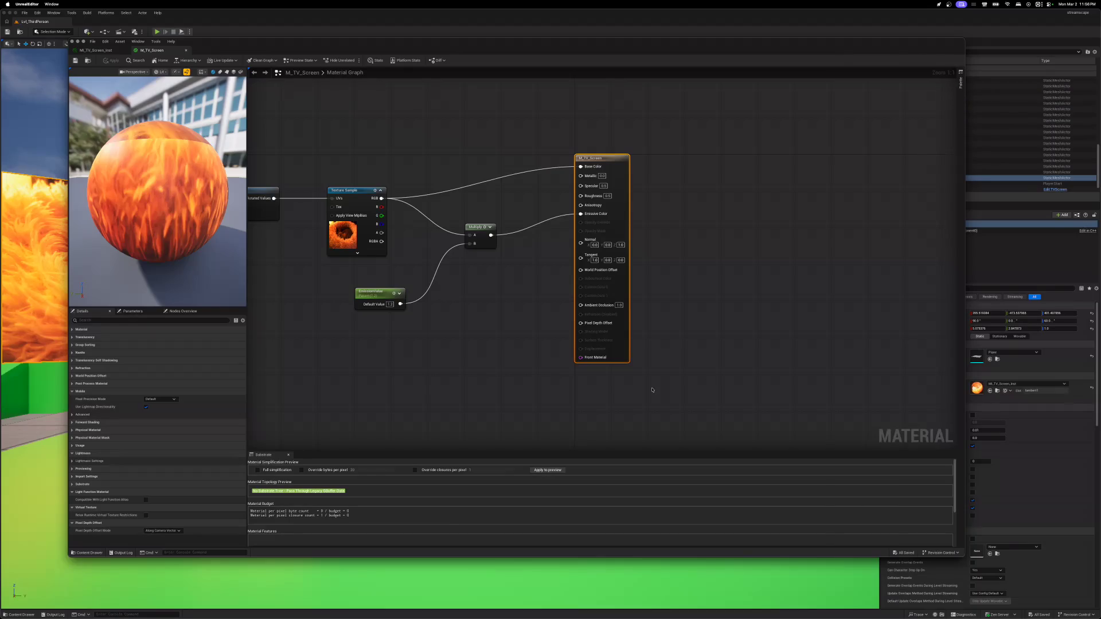
pyautogui.scroll(-3, 469, 513)
pyautogui.scroll(-1, 468, 513)
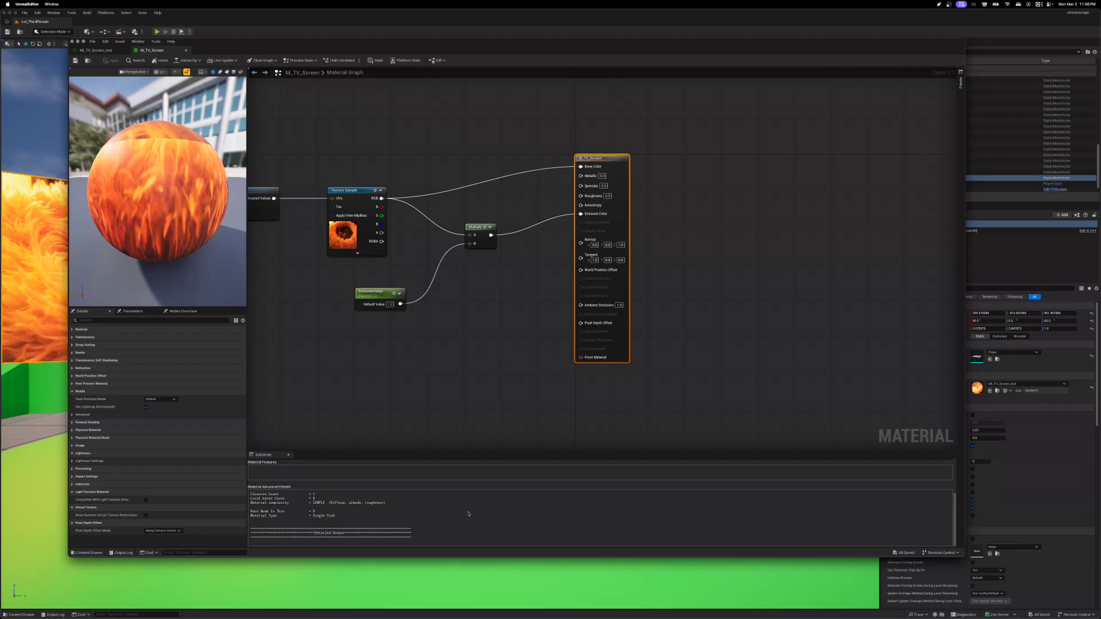
pyautogui.scroll(4, 459, 512)
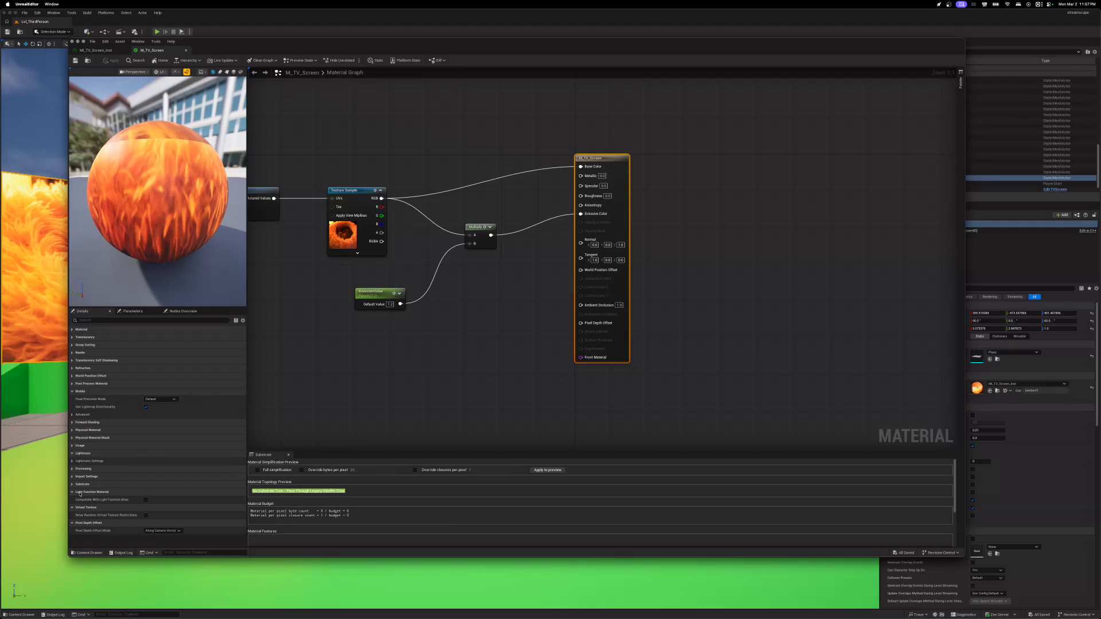
pyautogui.click(71, 454)
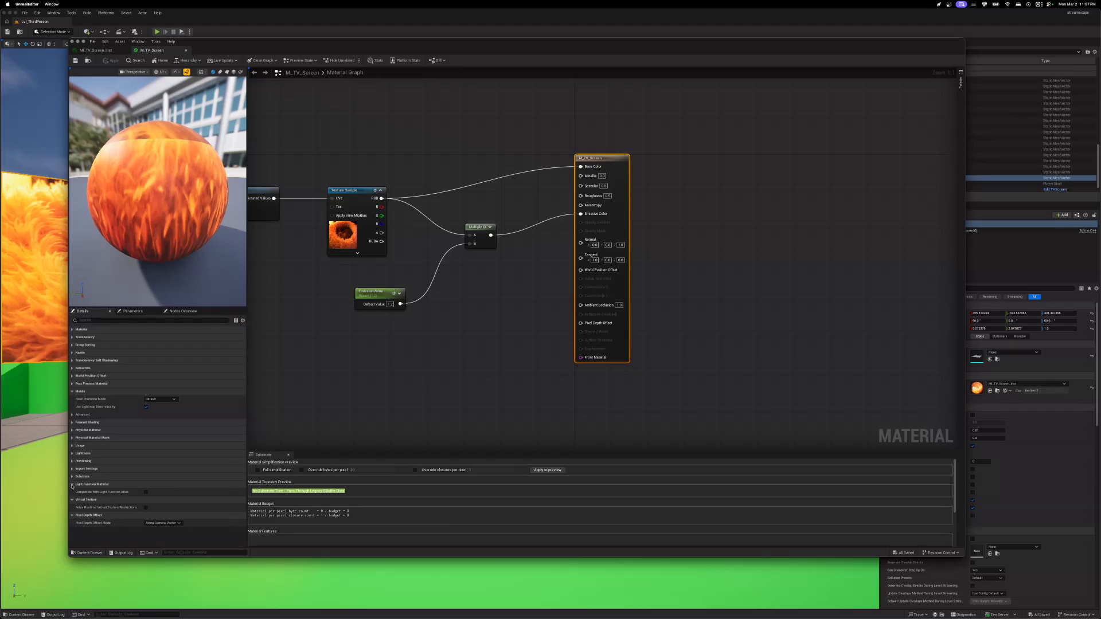
pyautogui.click(71, 499)
pyautogui.click(71, 484)
pyautogui.click(72, 499)
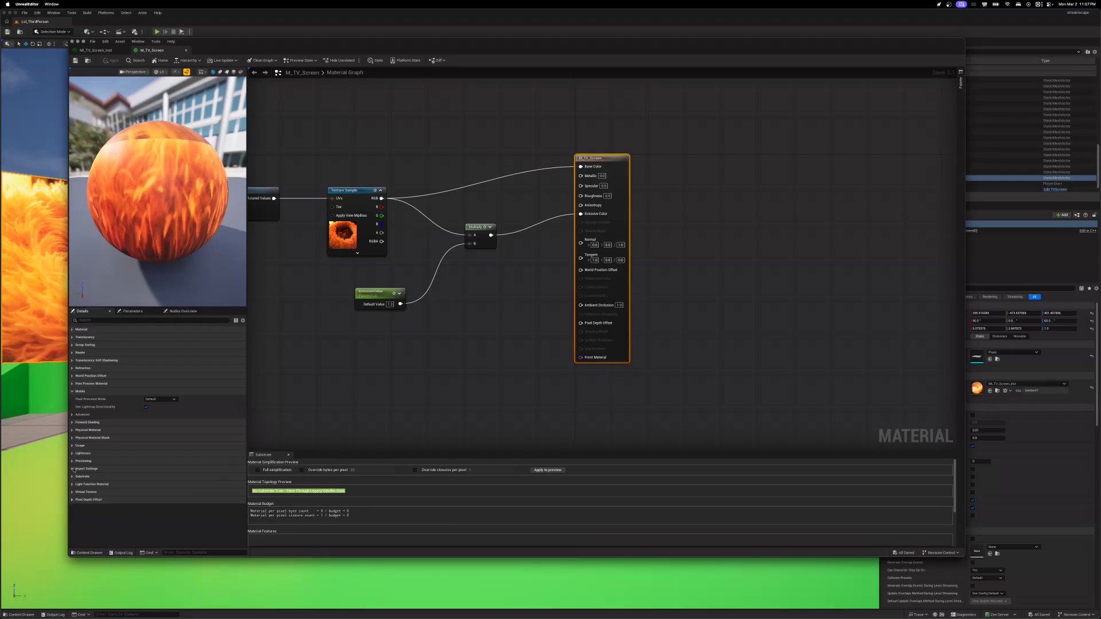
pyautogui.click(72, 390)
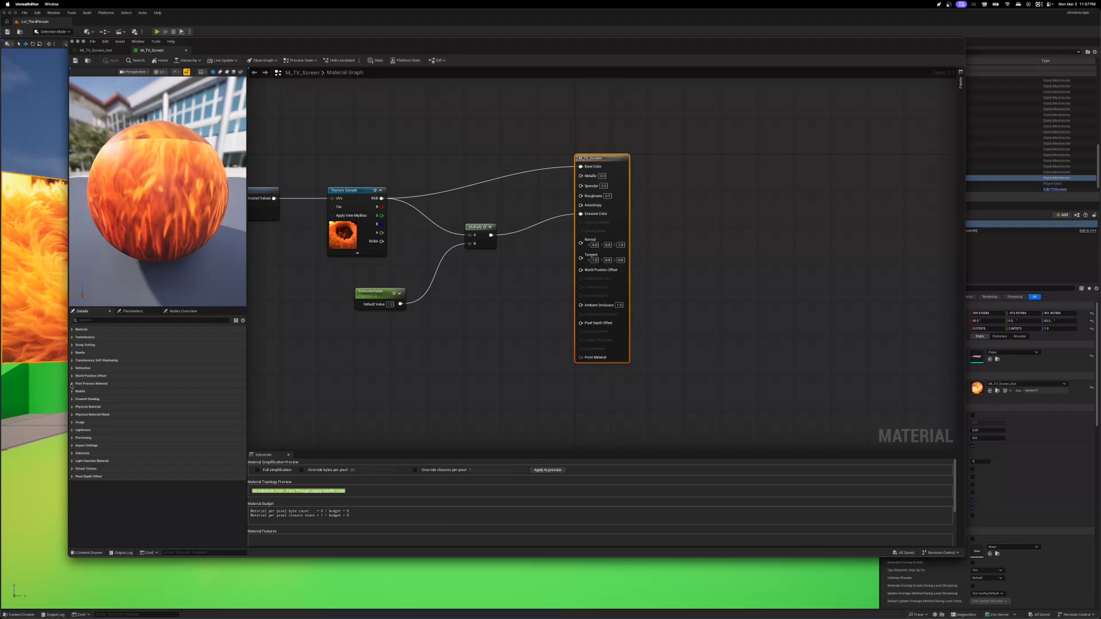
pyautogui.click(73, 329)
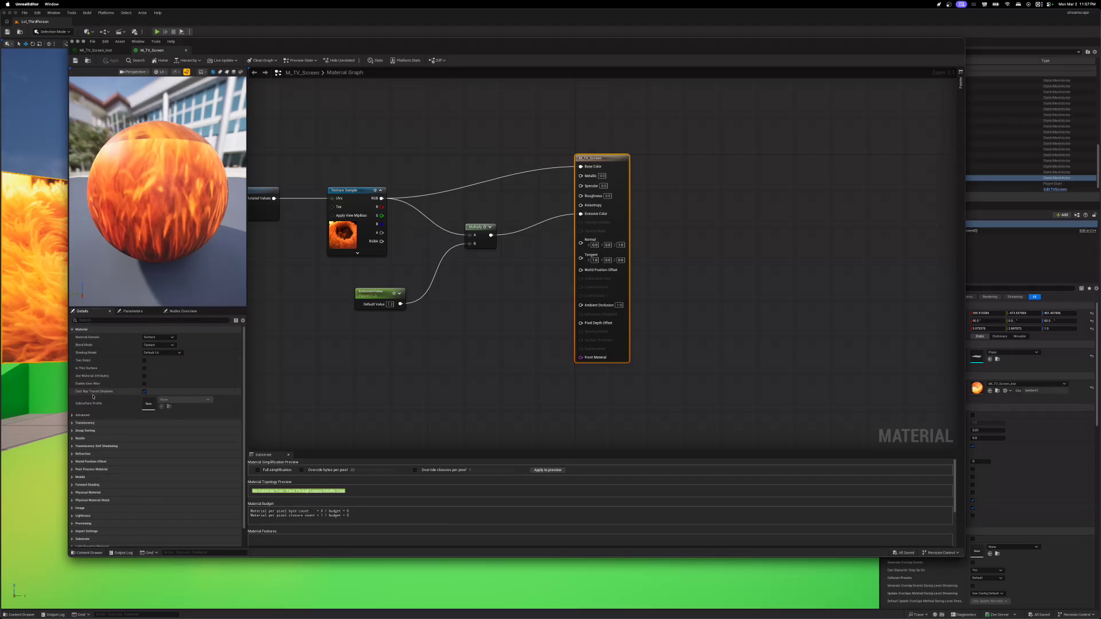
# - Open the GameInput_Video media texture used by the Texture Sample node
pyautogui.click(341, 235)
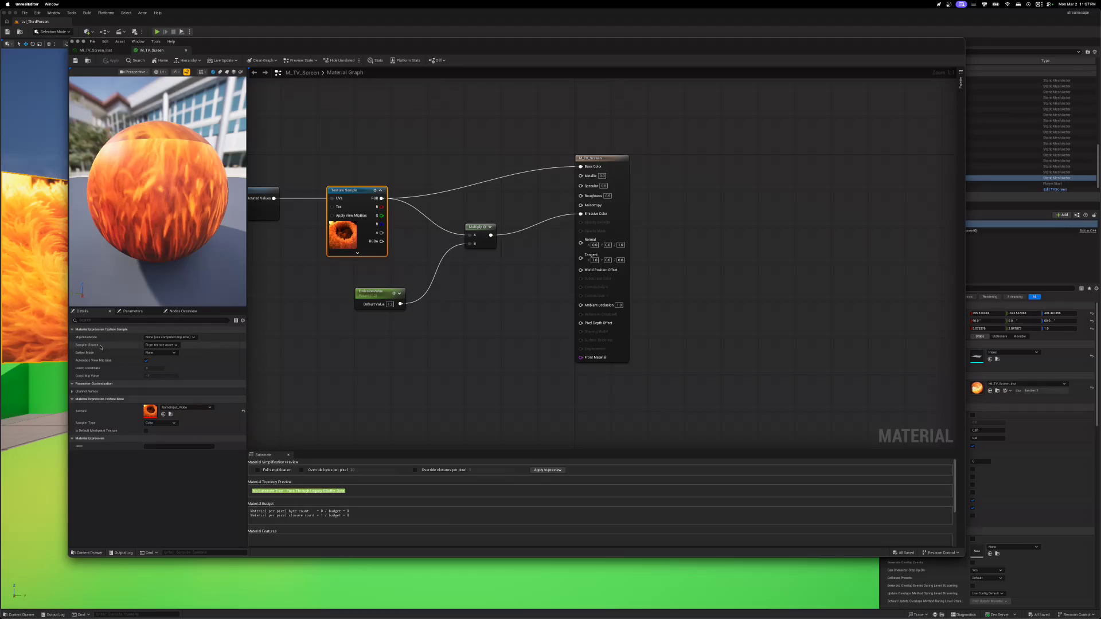
pyautogui.click(71, 393)
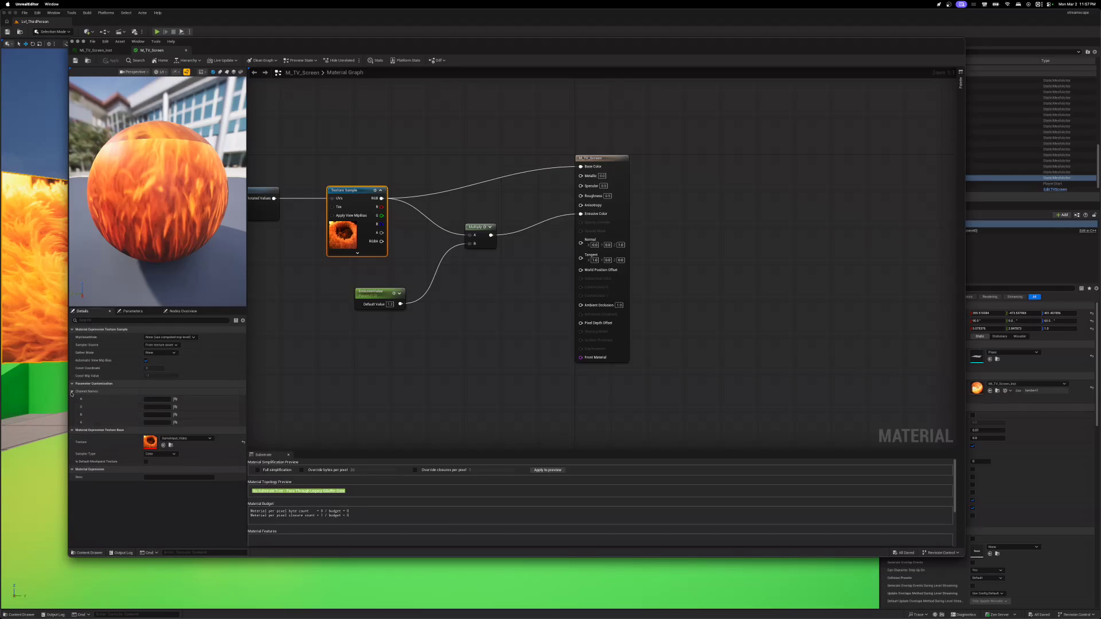
pyautogui.click(71, 393)
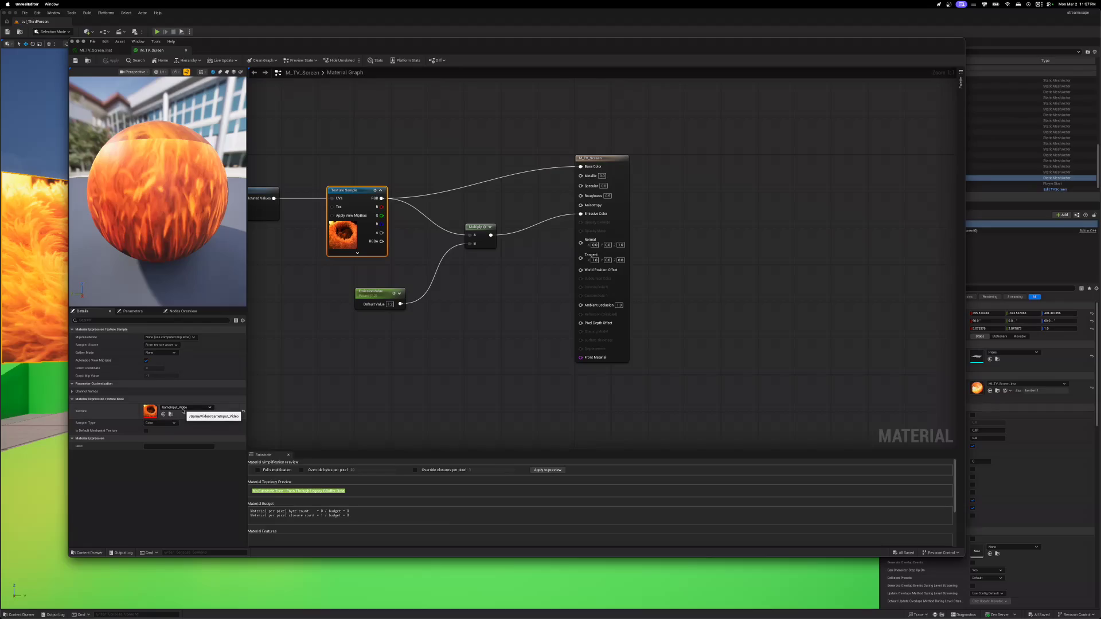
pyautogui.doubleClick(151, 414)
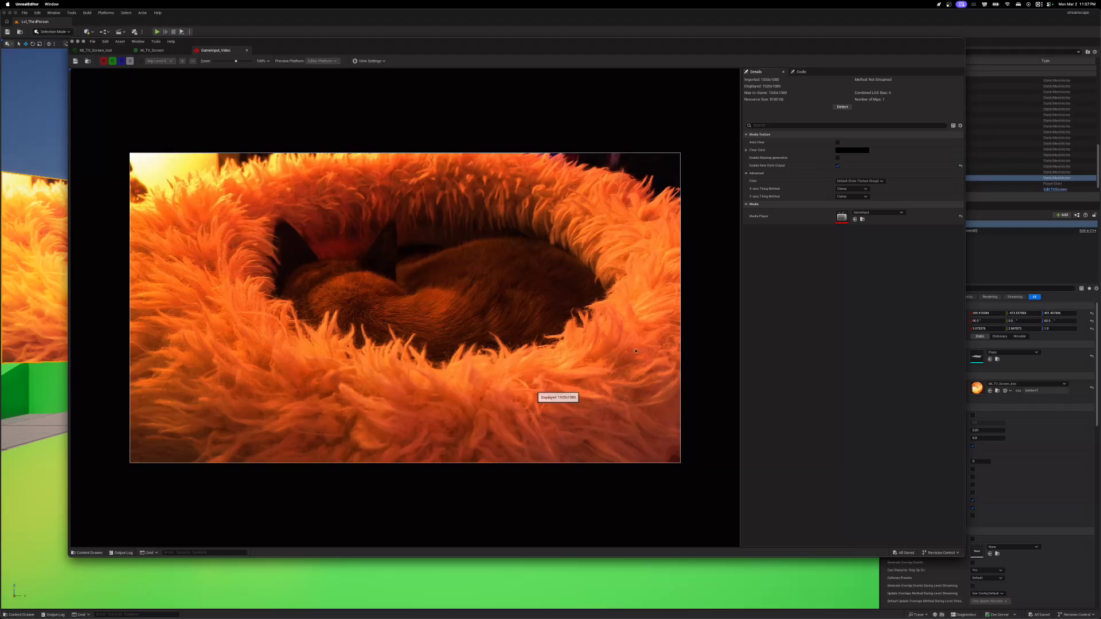
# - Open the GameInput media player from the Video folder in the Content Browser
pyautogui.click(861, 221)
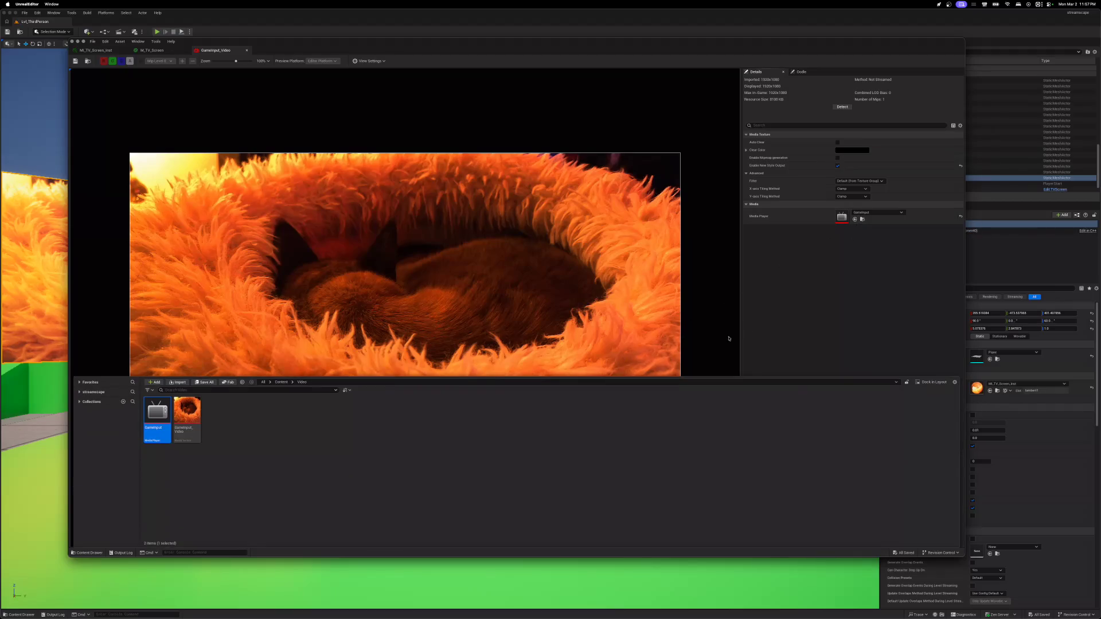
pyautogui.rightClick(202, 424)
pyautogui.press('Escape')
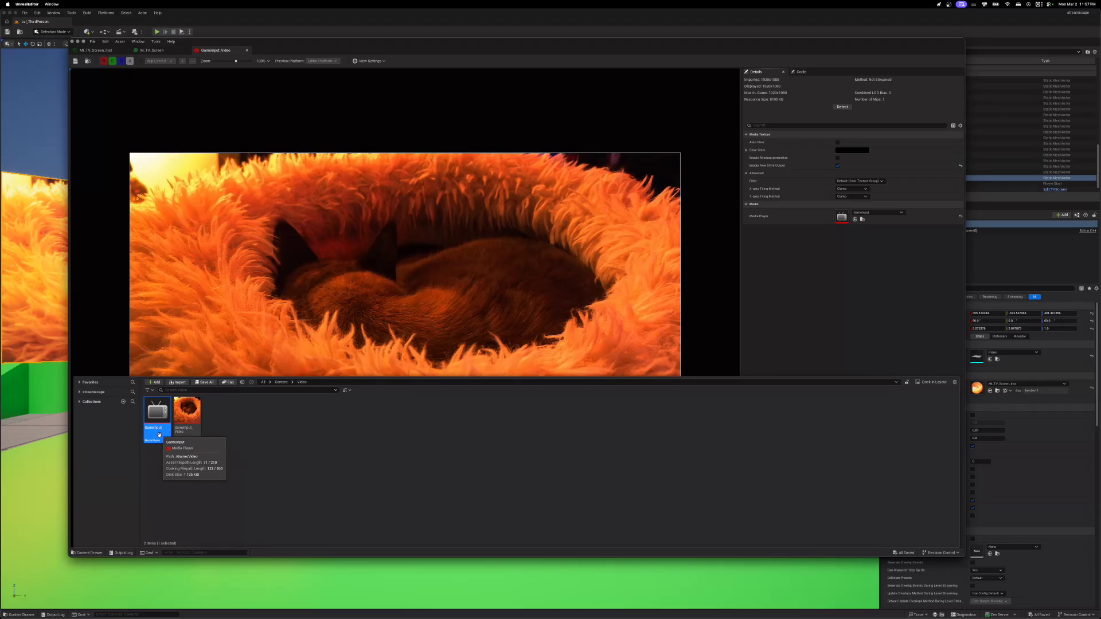
pyautogui.doubleClick(158, 435)
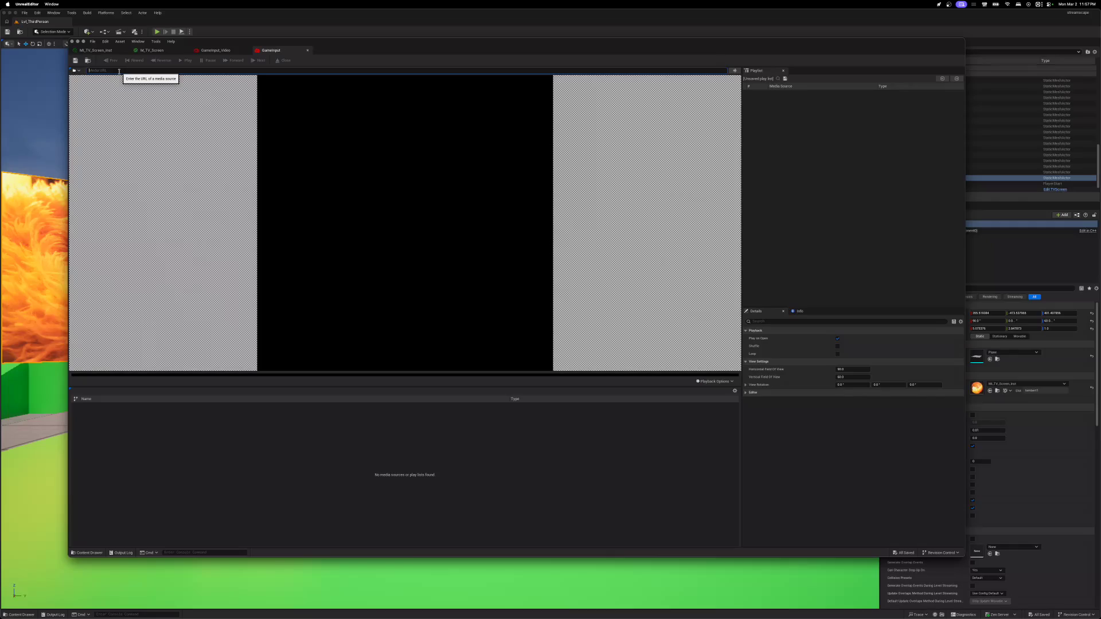
# - Set the media player source to vidcap://0x21000007ca2553 and check its Info details
pyautogui.write('vidcap://0x21000007ca2553')
pyautogui.press('Return')
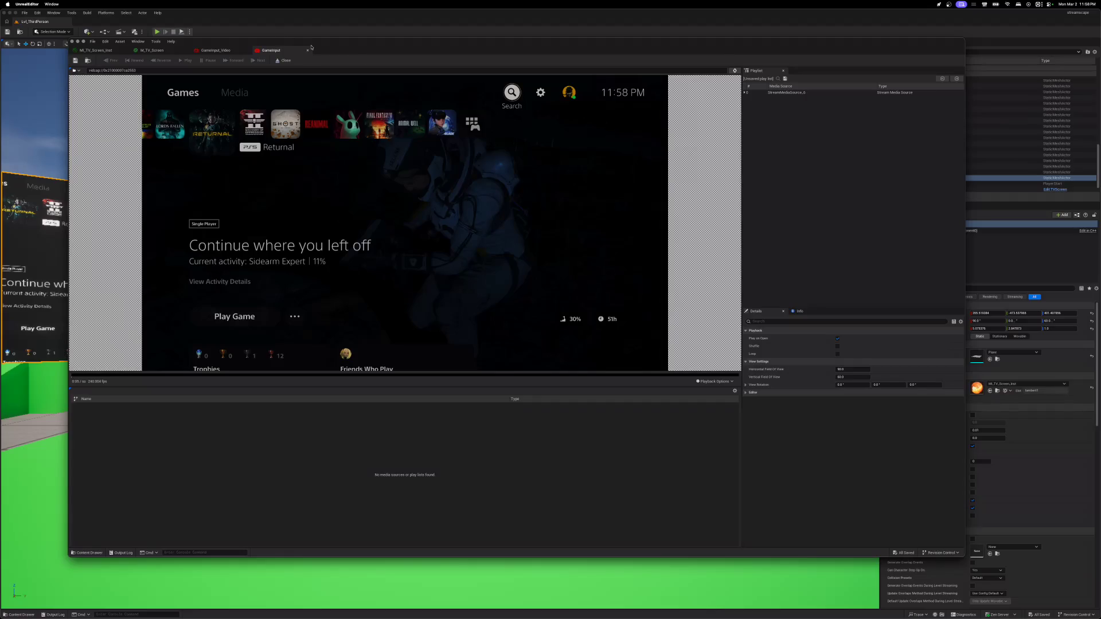
pyautogui.click(744, 93)
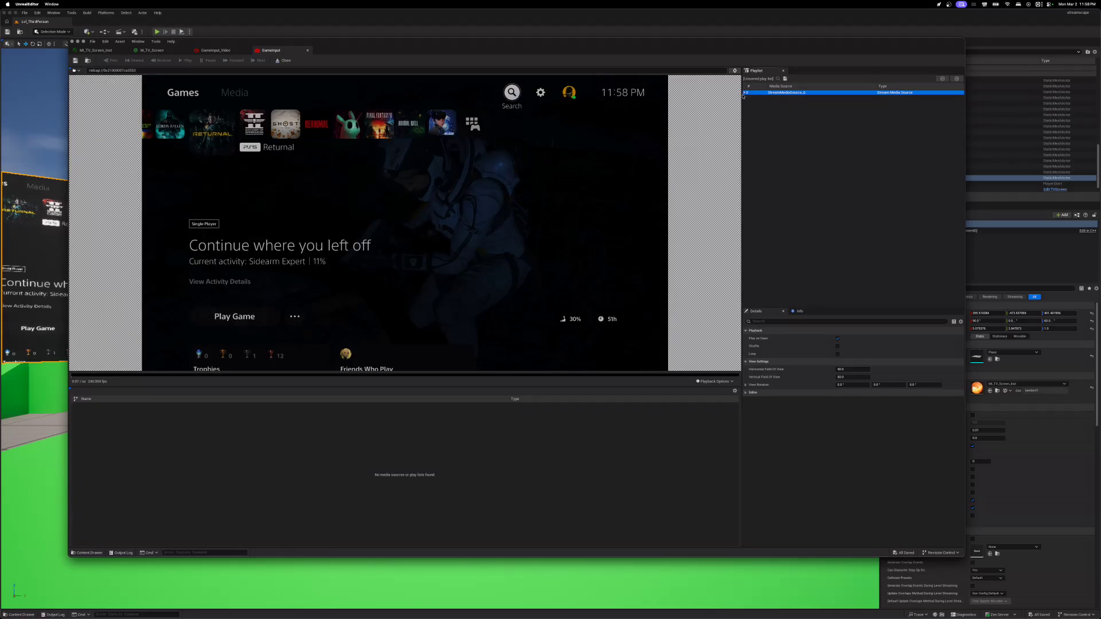
pyautogui.click(780, 132)
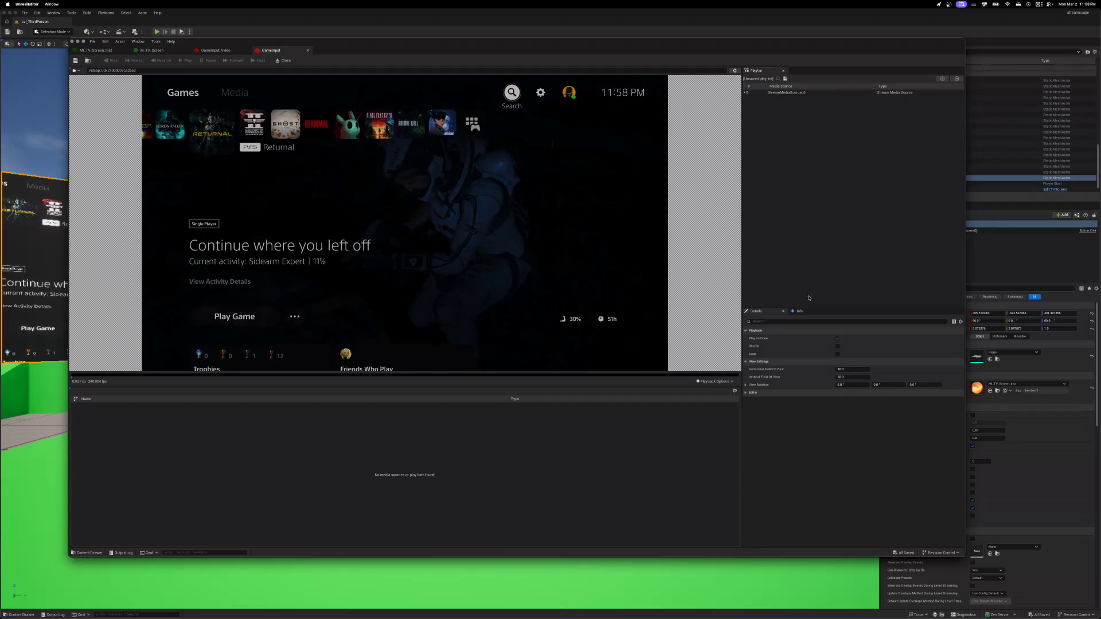
pyautogui.click(800, 311)
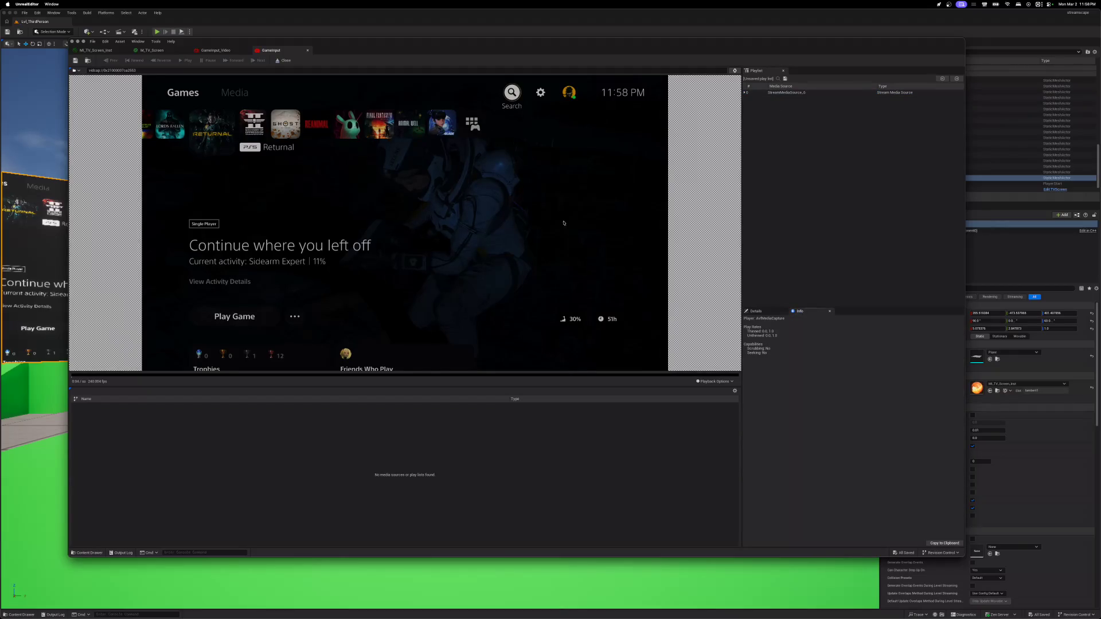
# - Close the media player window and start a play session in the editor
pyautogui.moveTo(168, 242)
pyautogui.click(72, 42)
pyautogui.click(156, 32)
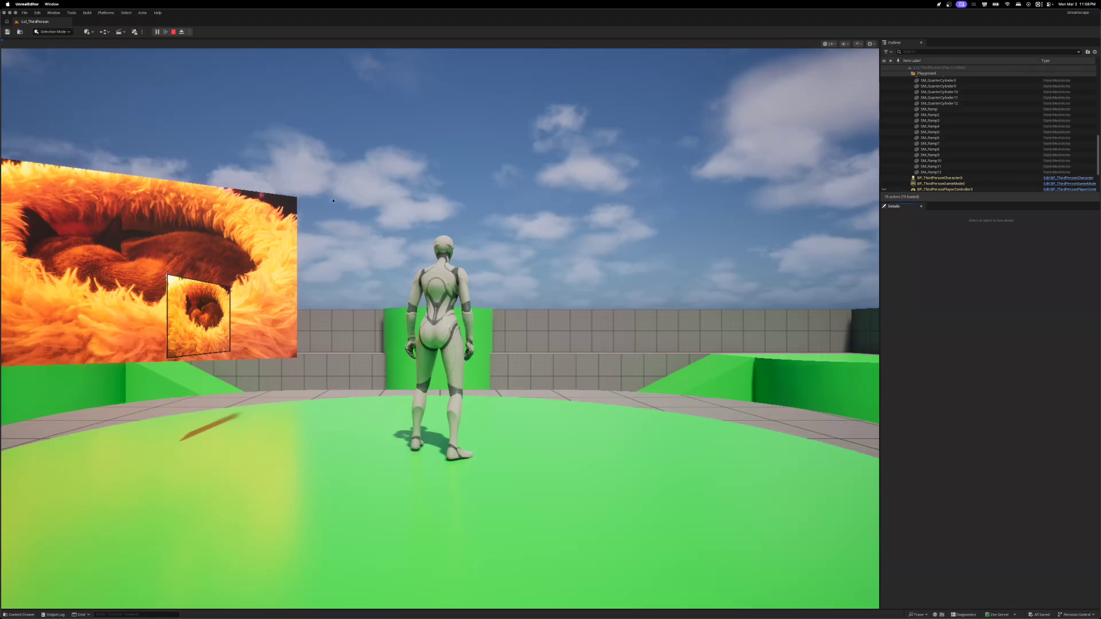
# - Look around in the game view, stop play, and close the Unreal Editor
pyautogui.click(219, 139)
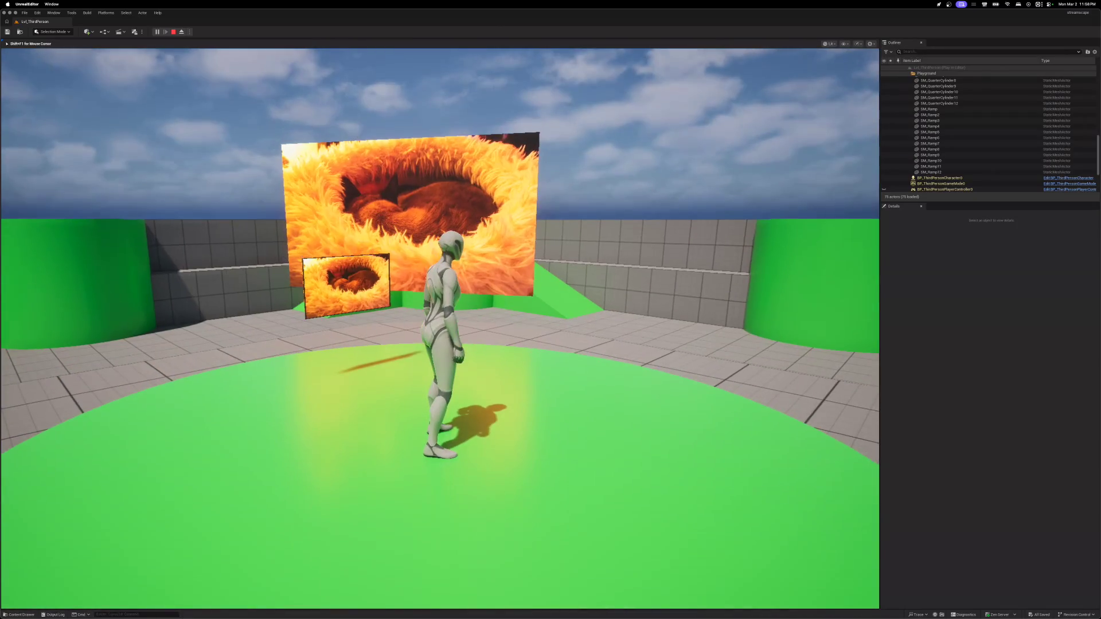
pyautogui.press('Escape')
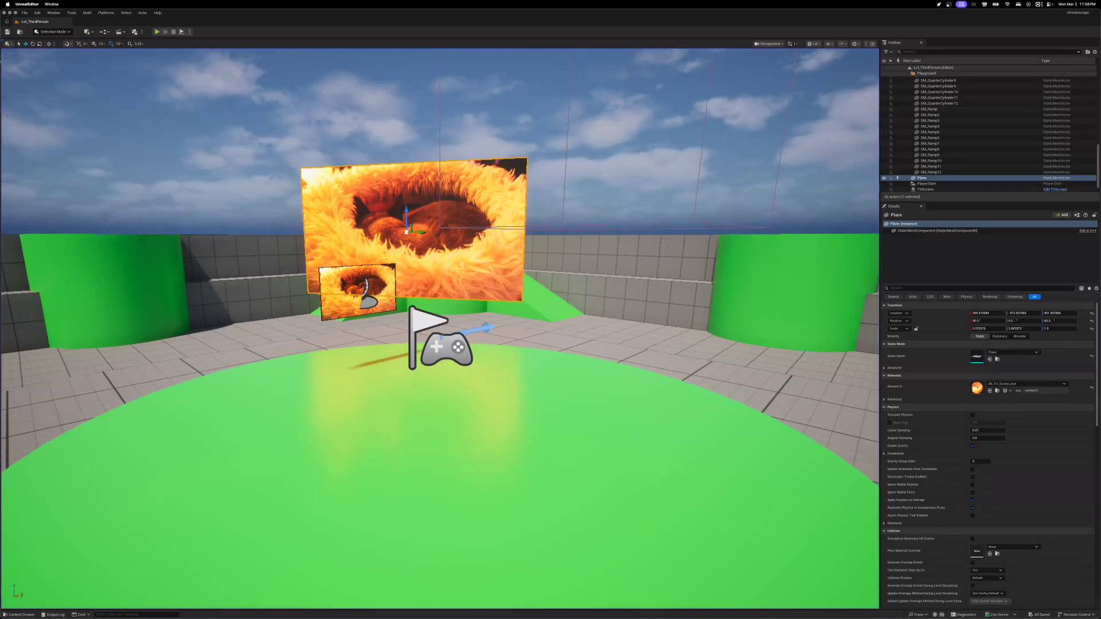
pyautogui.click(4, 13)
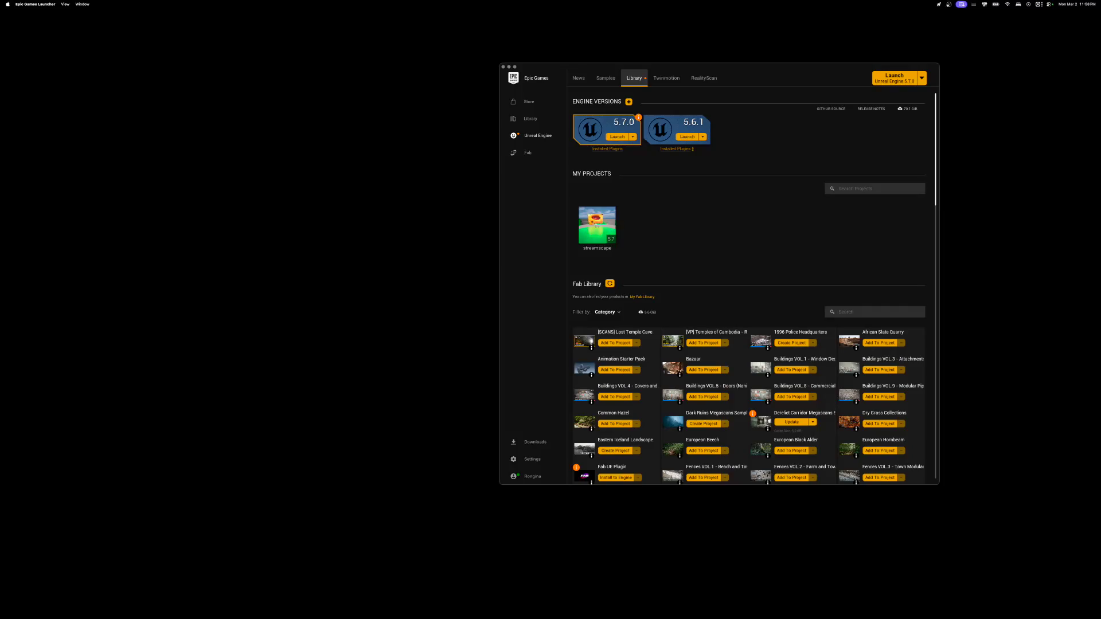
# - Launch Unreal Engine 5.7.0 from the Epic Games Launcher and move its window left
pyautogui.moveTo(797, 69); pyautogui.dragTo(523, 73)
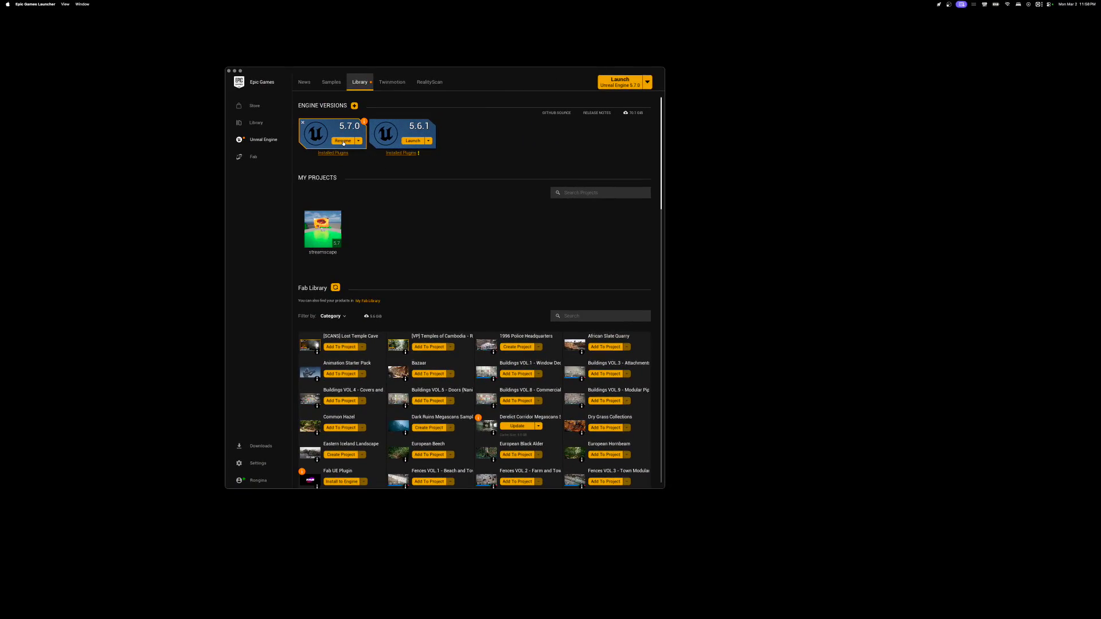
pyautogui.click(625, 82)
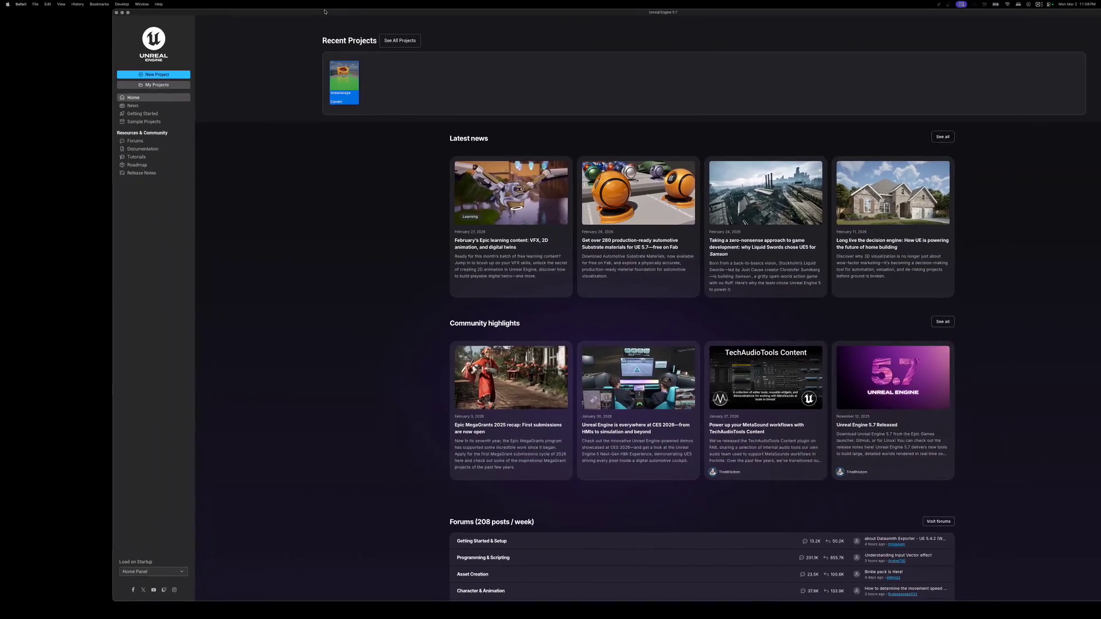
pyautogui.moveTo(332, 13); pyautogui.dragTo(231, 12)
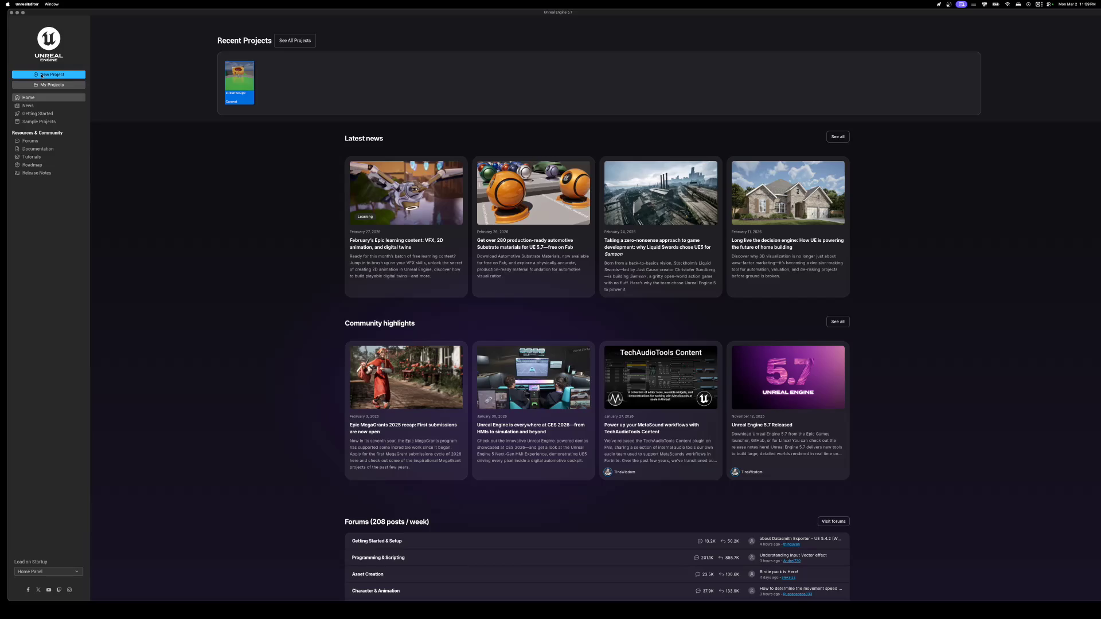
# - Start a new project from the Unreal Engine home panel
pyautogui.click(41, 75)
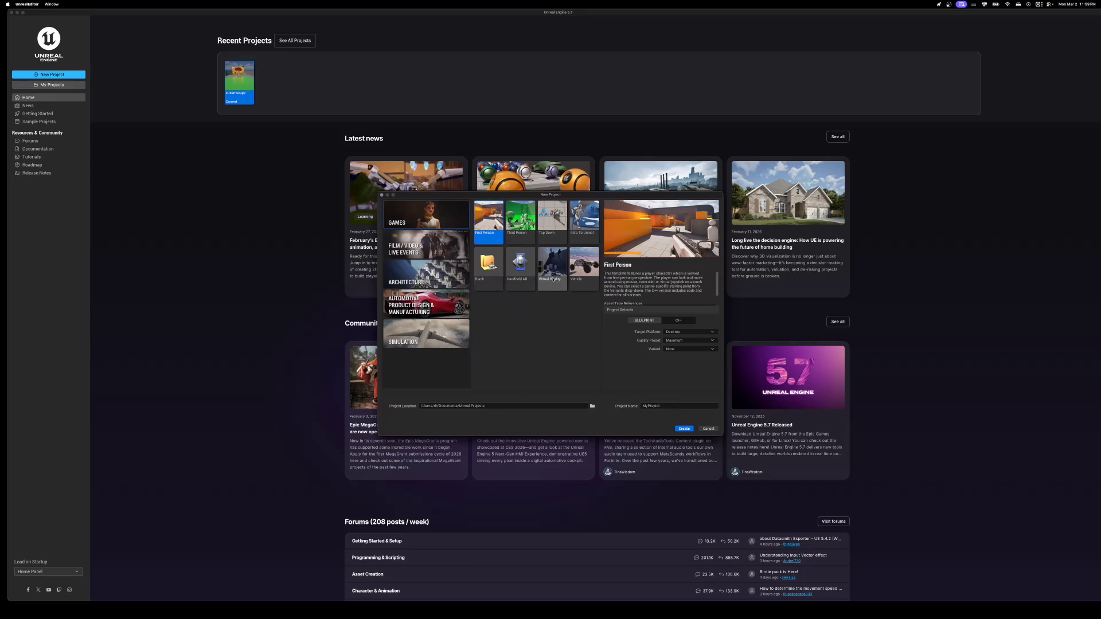
# - Create a new project from the Blank template
pyautogui.click(488, 266)
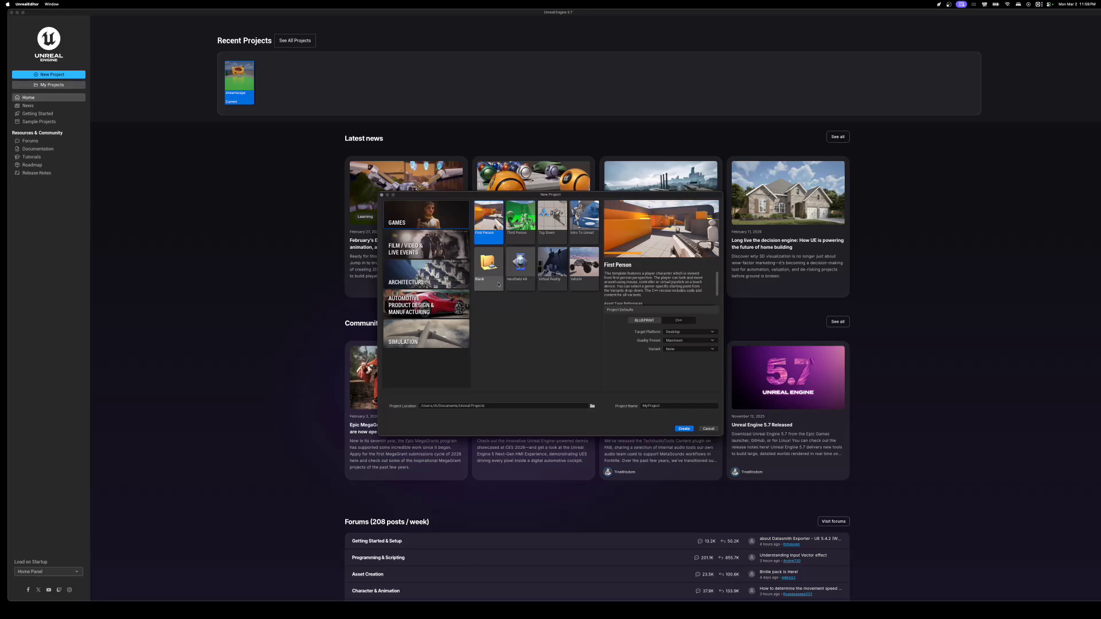
pyautogui.click(684, 429)
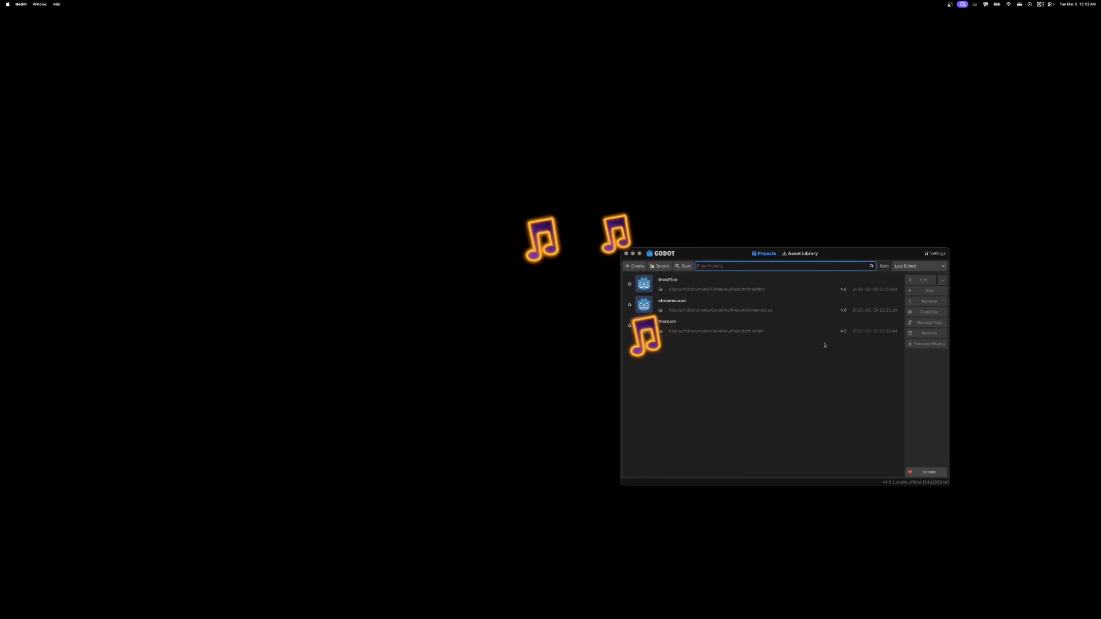
# - Open theoffice project from the Godot project manager
pyautogui.doubleClick(646, 287)
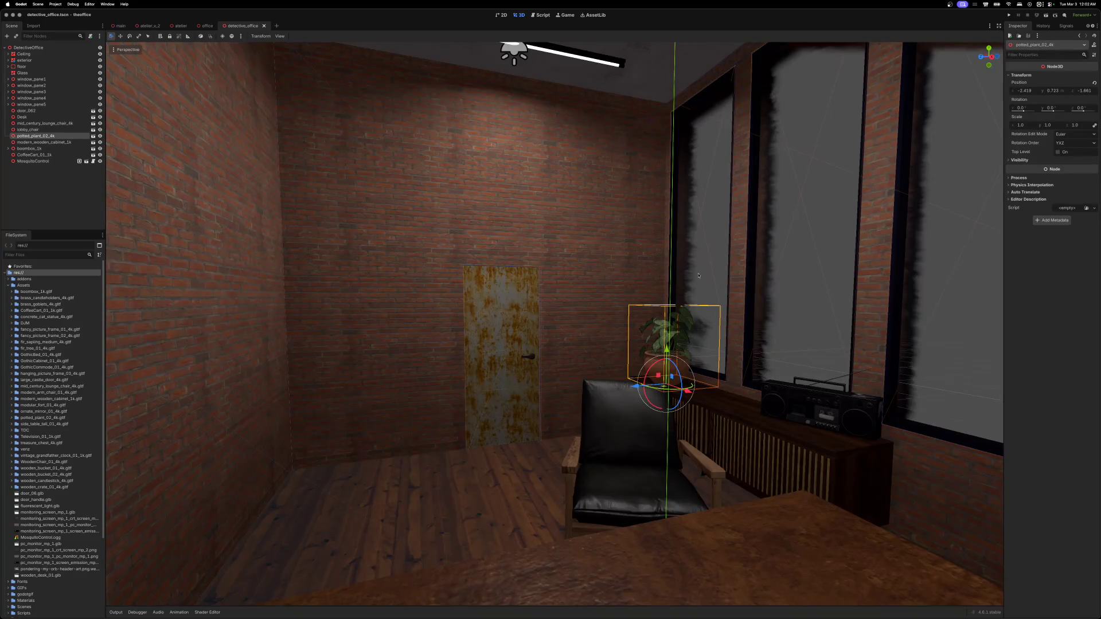
# - Run theoffice in a floating debug window and move it left, alone on its desktop
pyautogui.click(1009, 15)
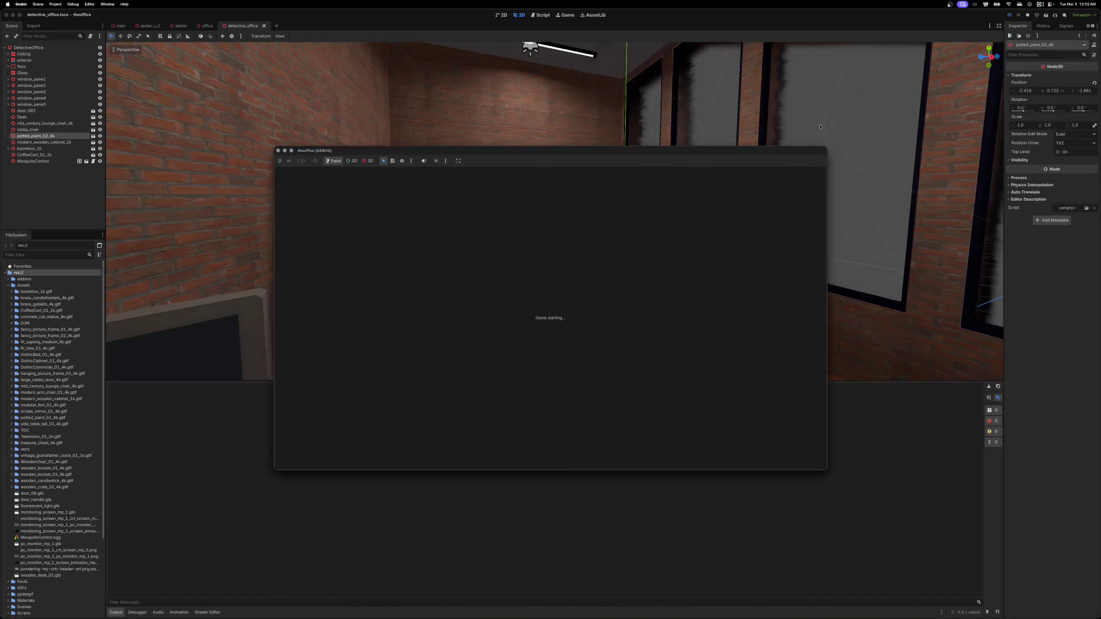
pyautogui.doubleClick(631, 92)
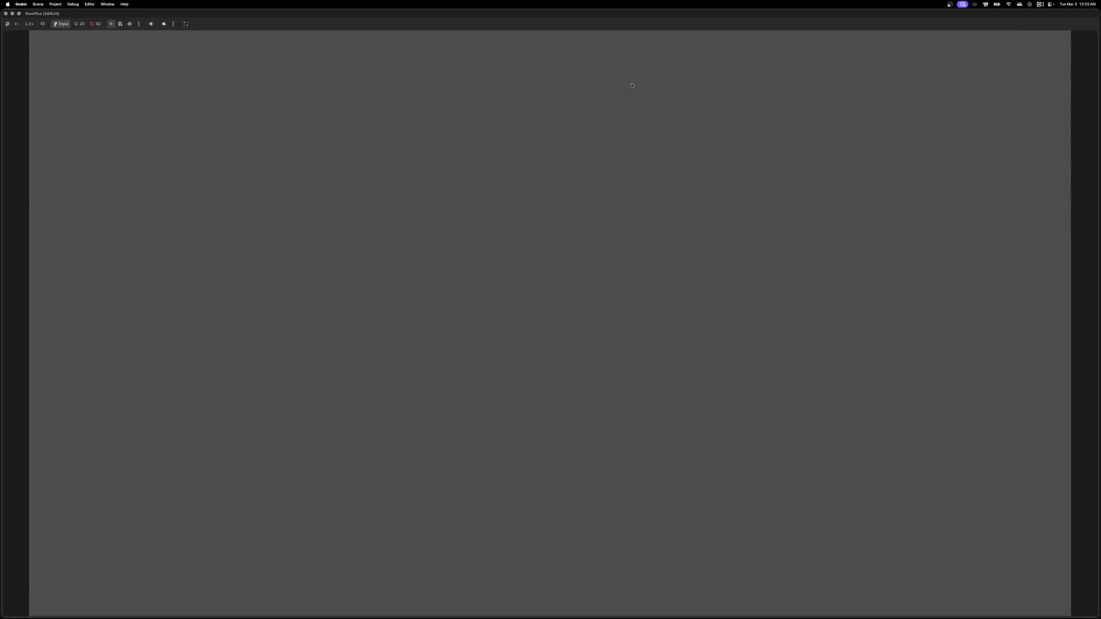
pyautogui.doubleClick(491, 17)
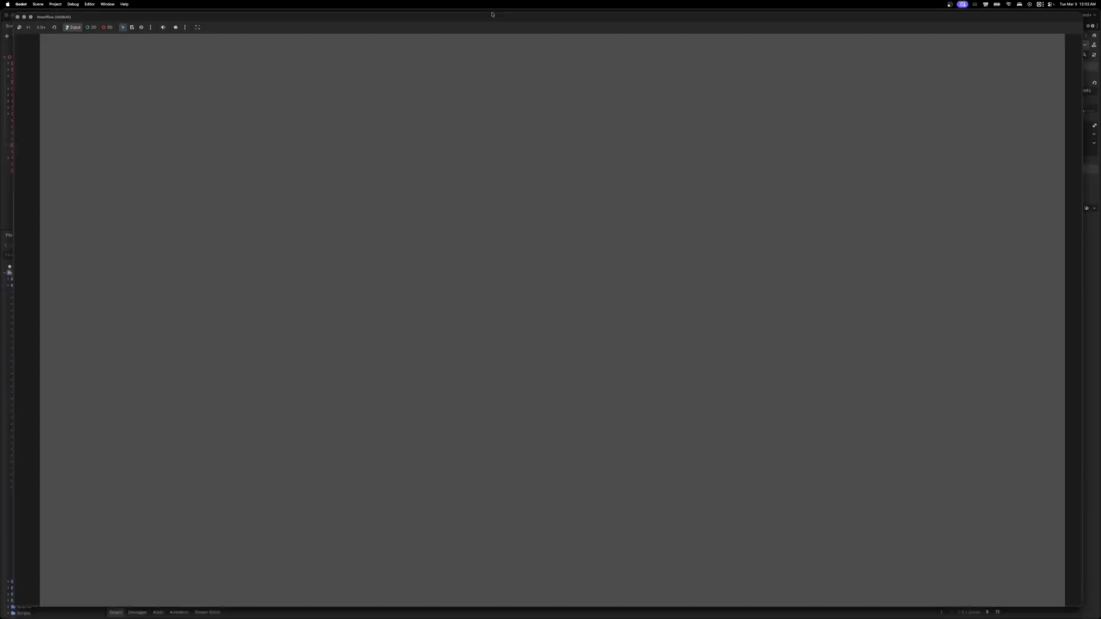
pyautogui.moveTo(545, 79)
pyautogui.mouseDown()
pyautogui.moveTo(433, 86)
pyautogui.moveTo(457, 117)
pyautogui.moveTo(409, 98)
pyautogui.mouseUp()
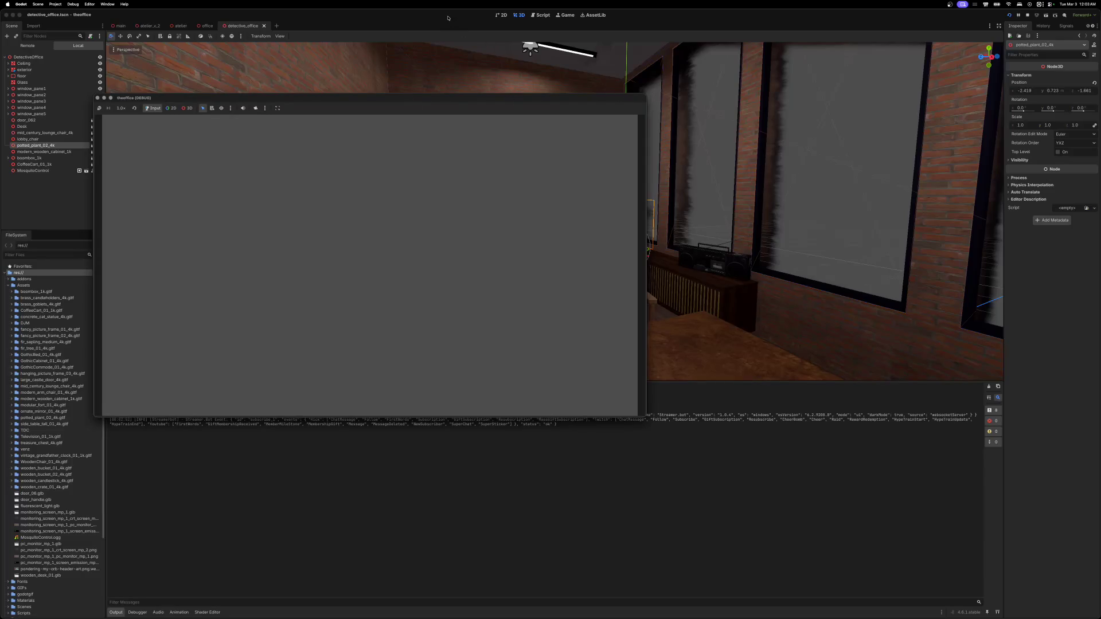
pyautogui.hotkey('ctrl', 'Left')
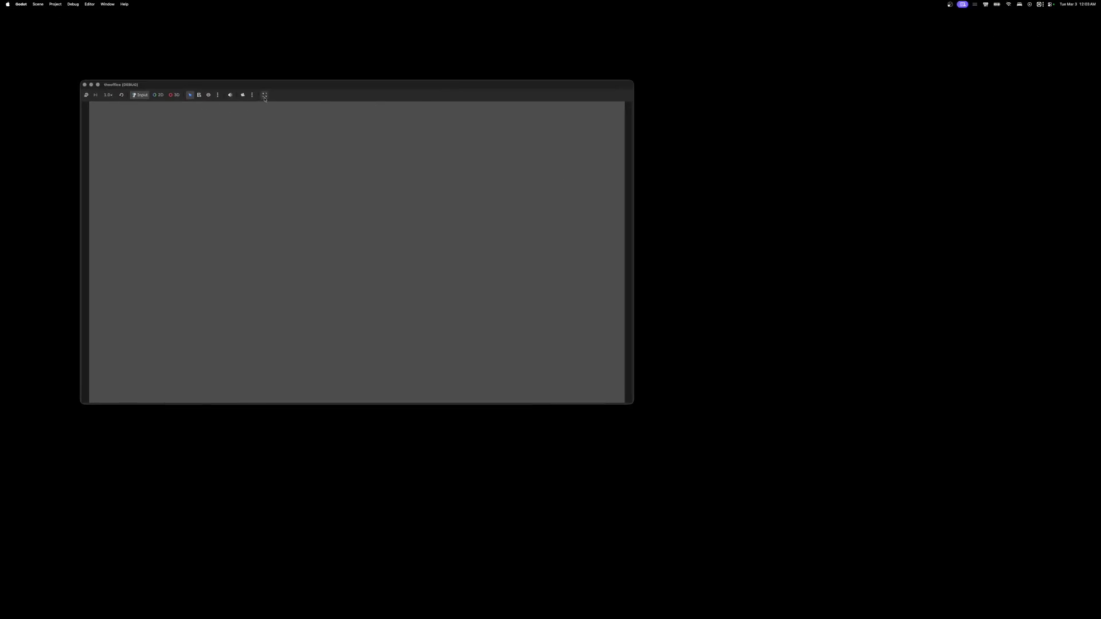
# - View the running office game fullscreen, then return it to a window and close it
pyautogui.click(264, 95)
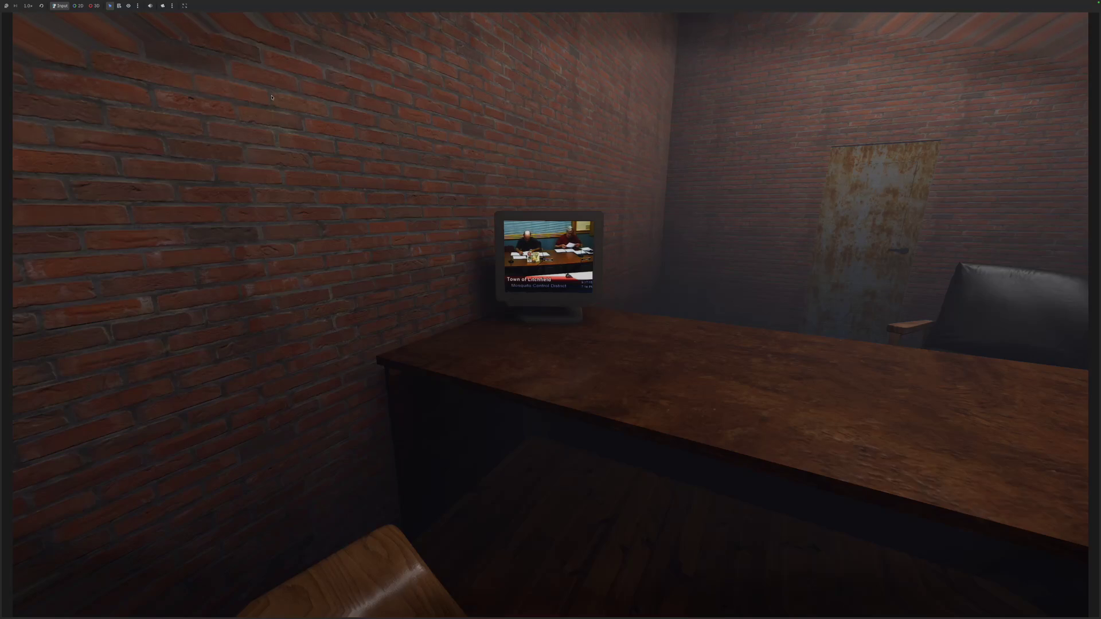
pyautogui.click(20, 22)
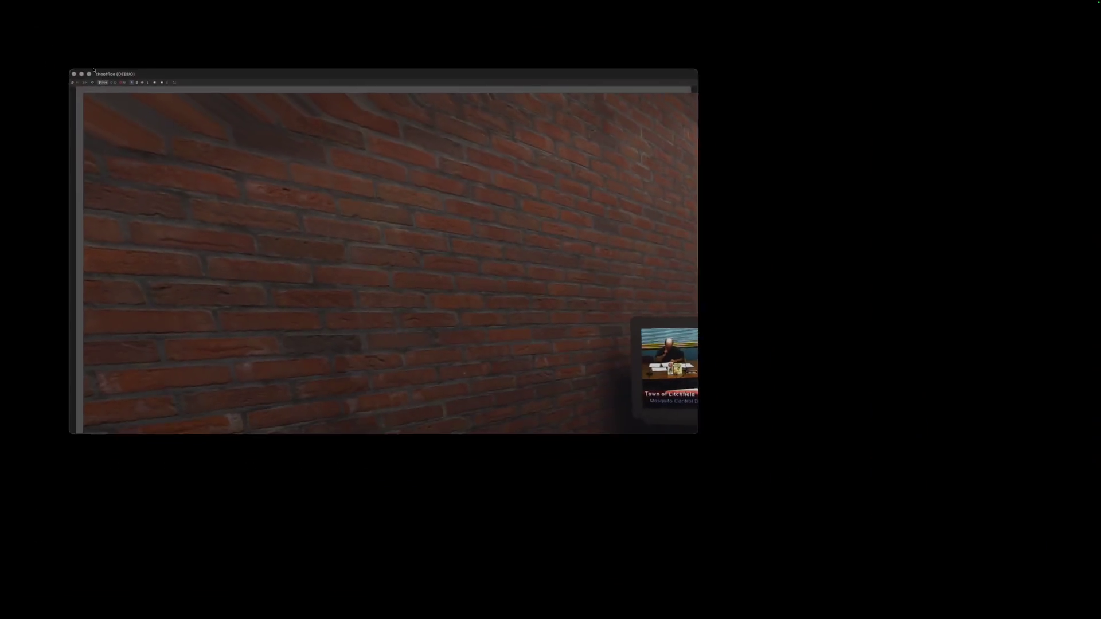
pyautogui.click(74, 74)
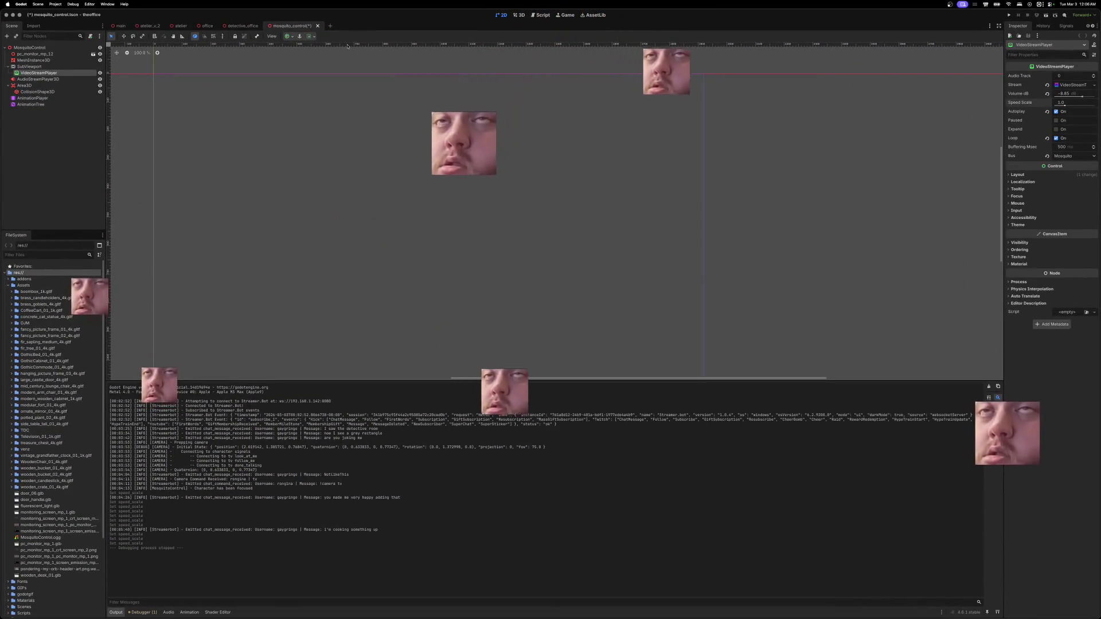
# - Close the mosquito_control scene, confirm the prompt, and run the office project again
pyautogui.click(318, 27)
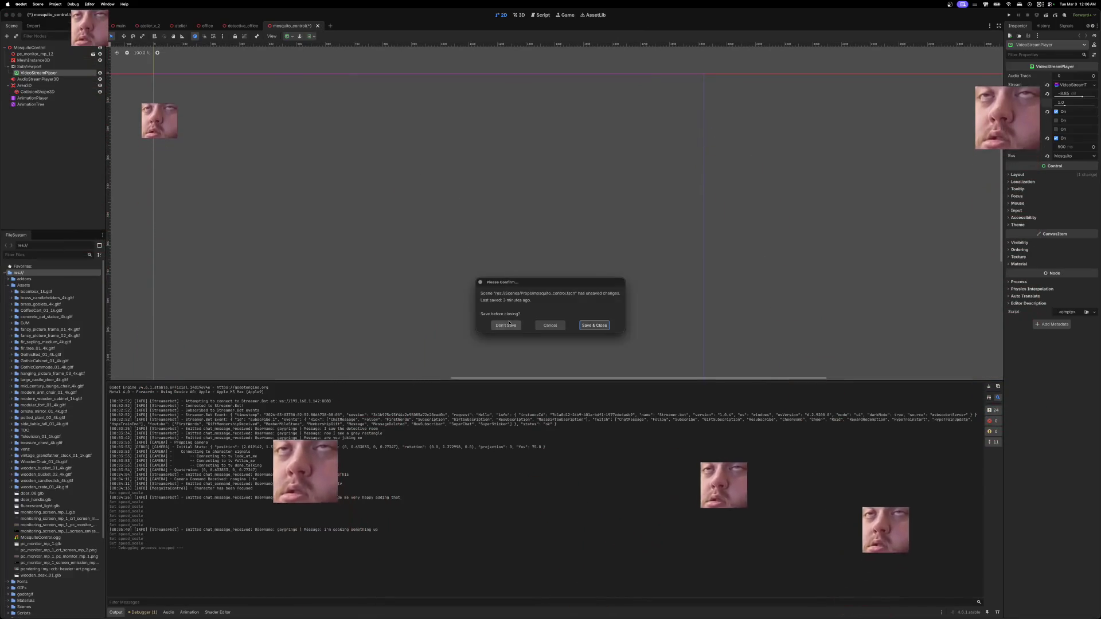
pyautogui.click(507, 325)
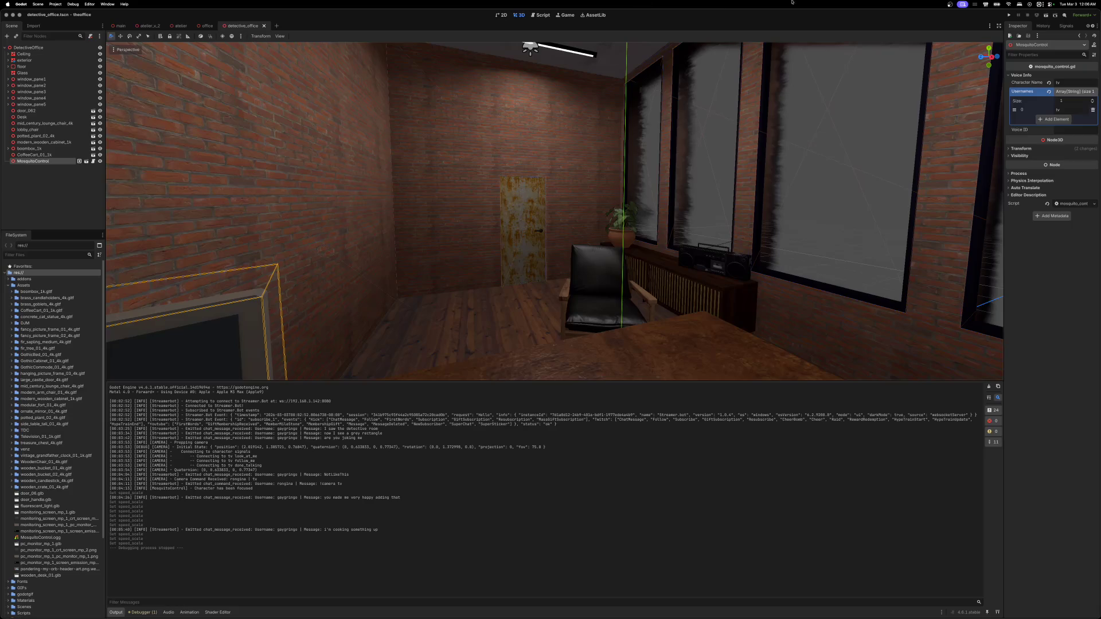
pyautogui.click(1008, 16)
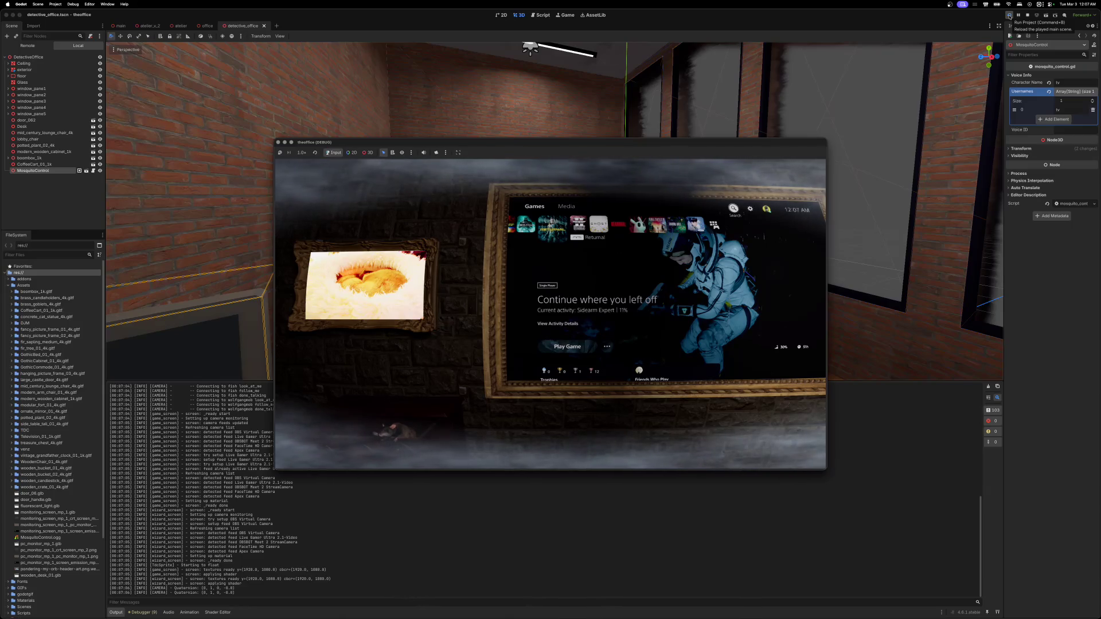
# - Restart the running office game with Run Project
pyautogui.click(1009, 17)
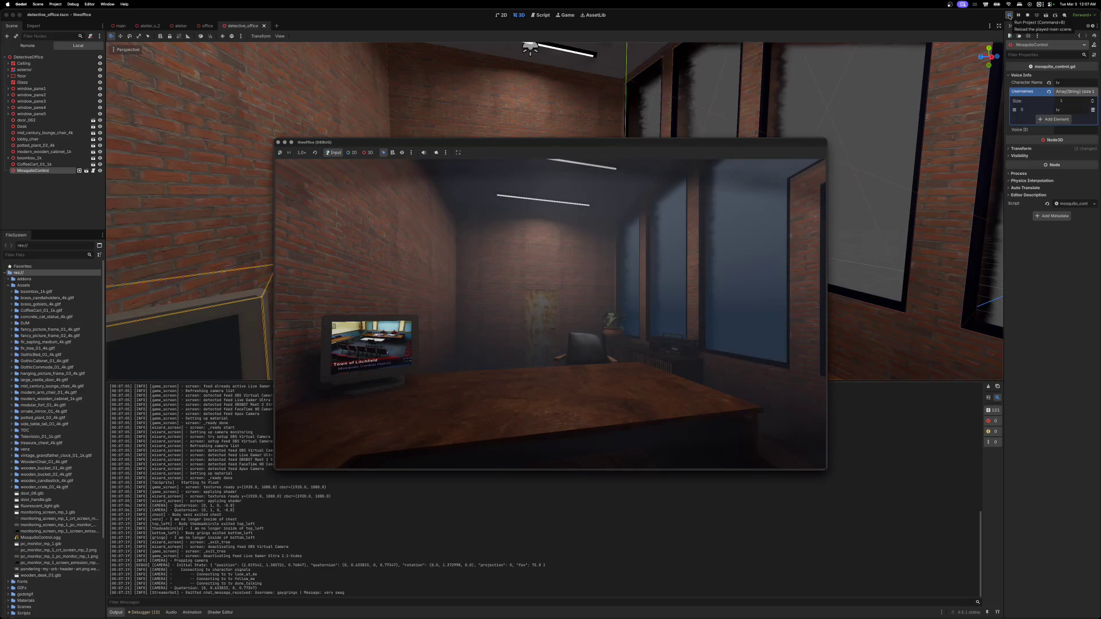
# - Reload the game twice, move its window up and left, then stop it
pyautogui.click(1009, 16)
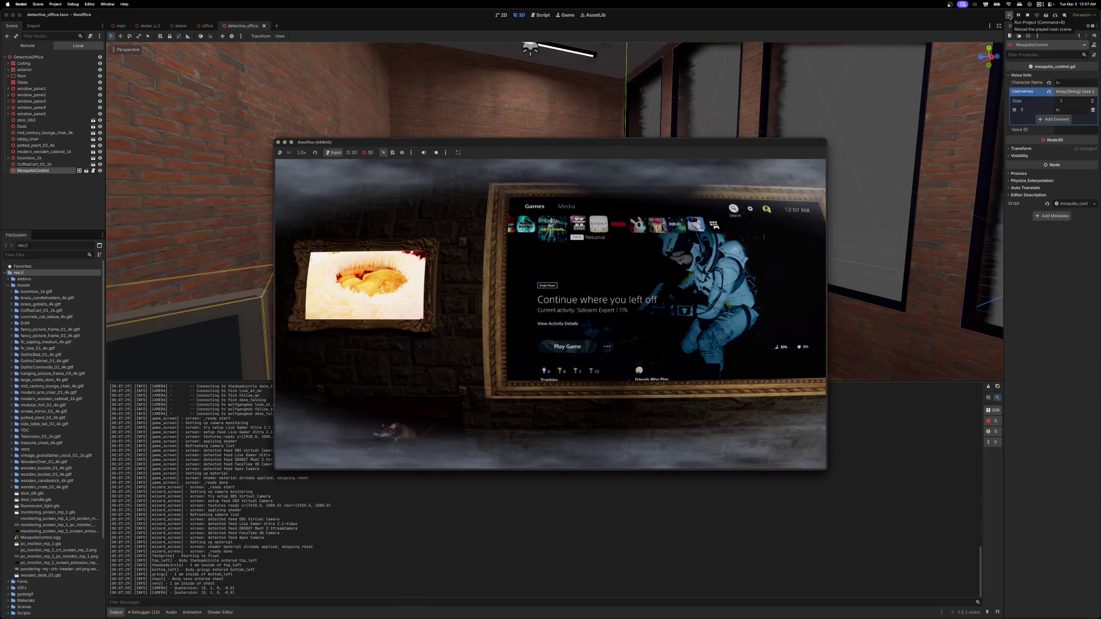
pyautogui.click(1009, 16)
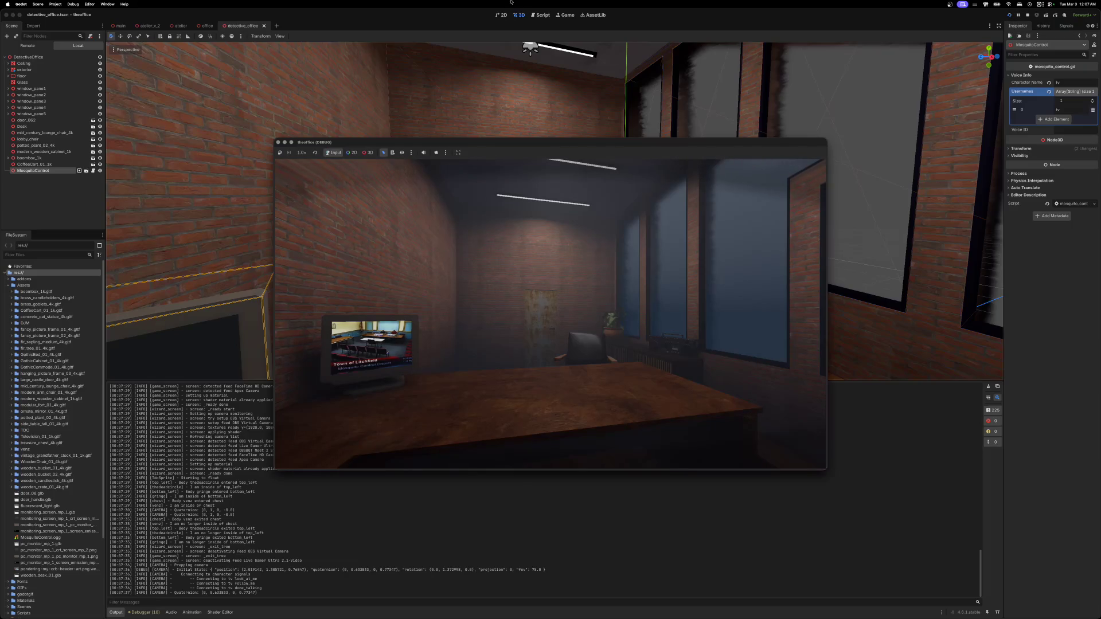
pyautogui.moveTo(398, 150); pyautogui.dragTo(376, 91)
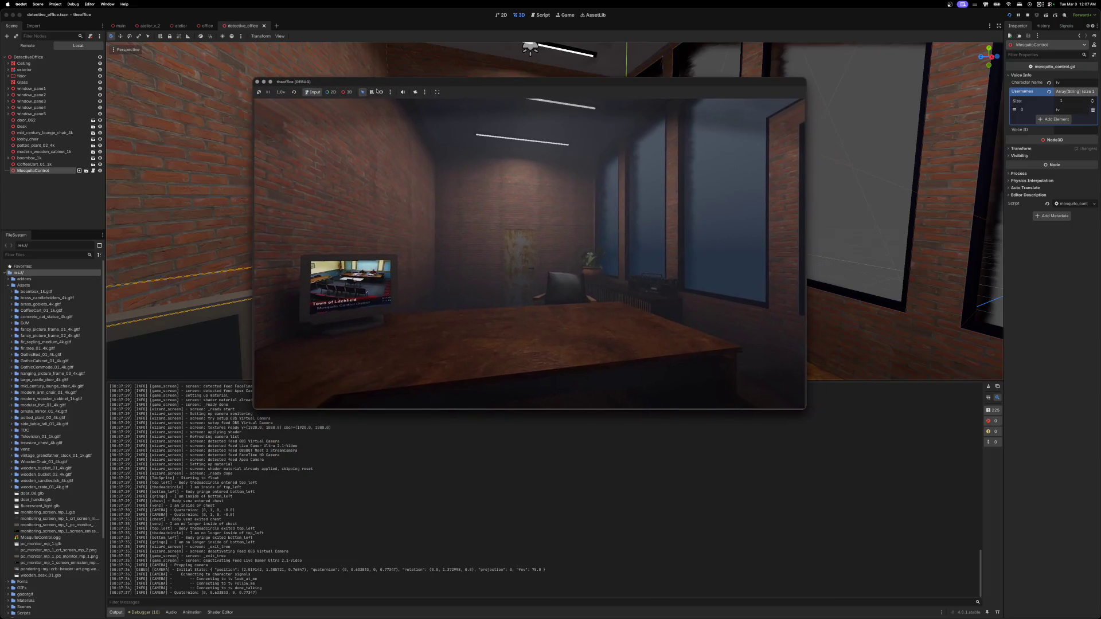
pyautogui.click(257, 82)
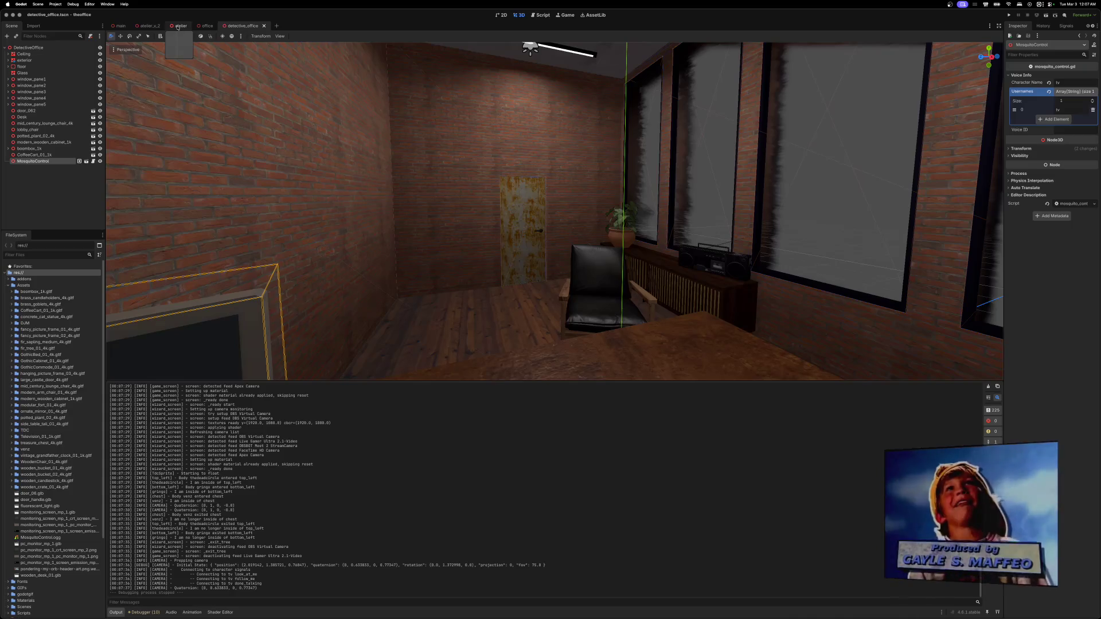
# - In the atelier scene, expand StreamscapeCamera and select its Control overlay child
pyautogui.click(149, 26)
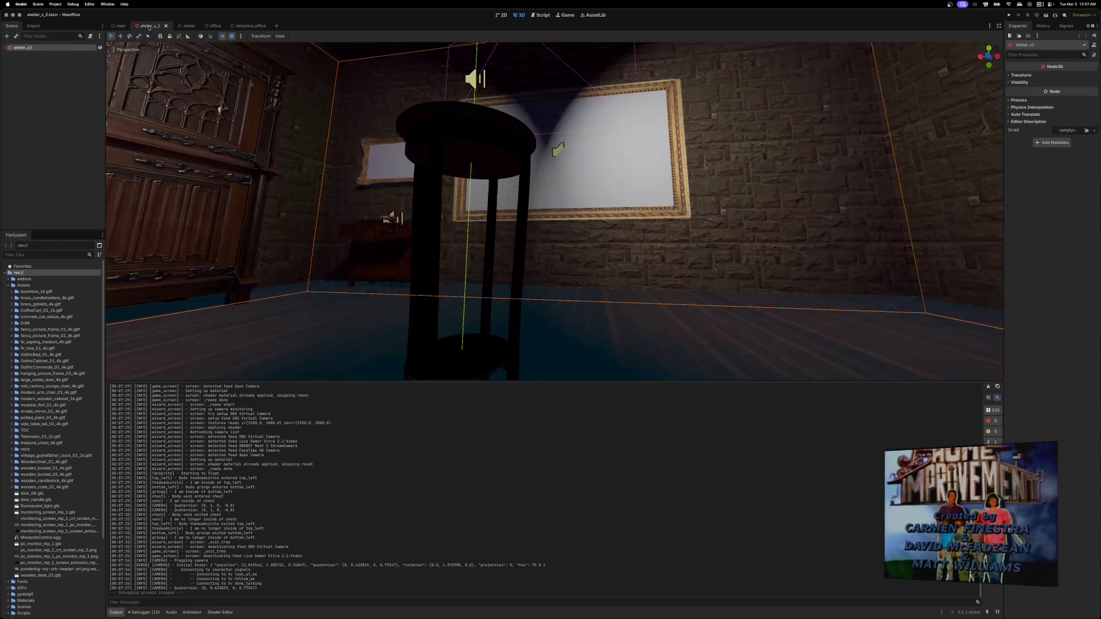
pyautogui.click(4, 47)
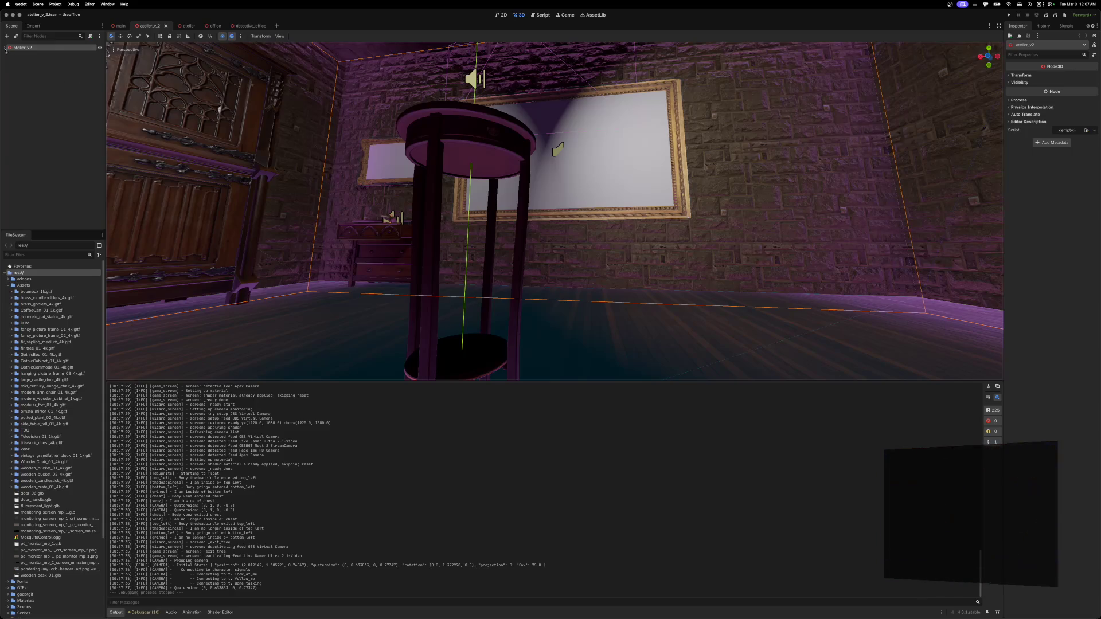
pyautogui.click(5, 48)
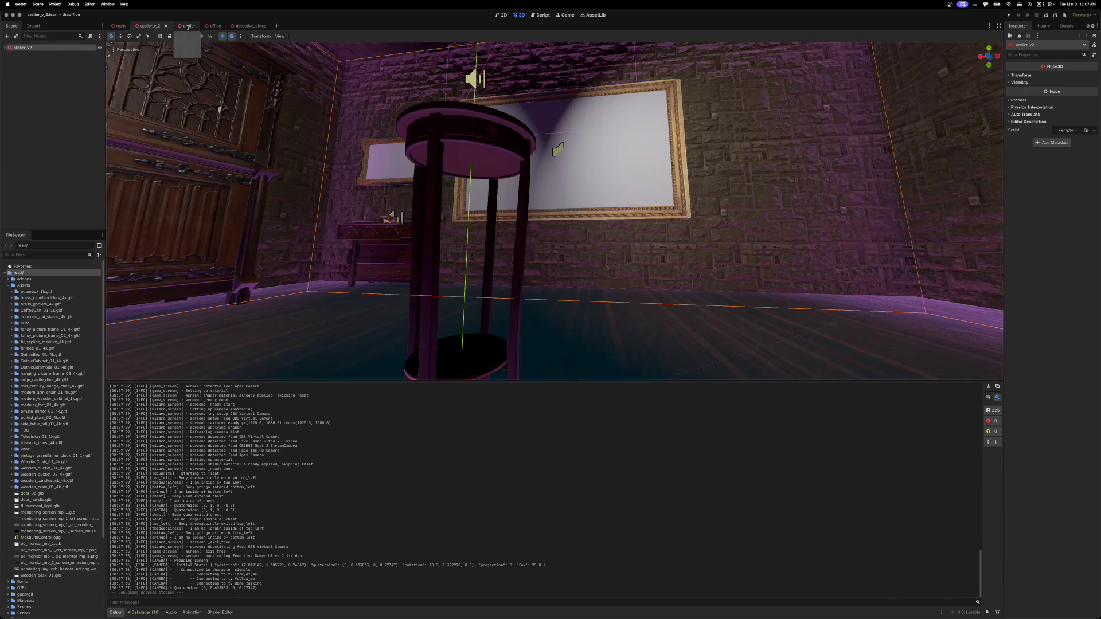
pyautogui.click(187, 26)
pyautogui.click(63, 54)
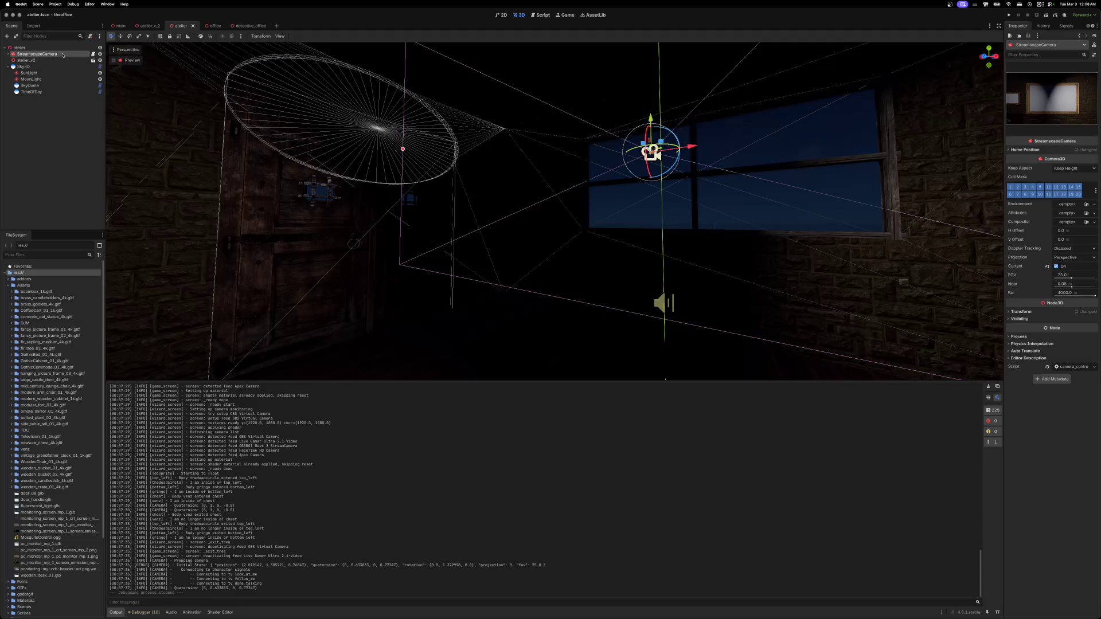
pyautogui.click(8, 54)
pyautogui.click(26, 60)
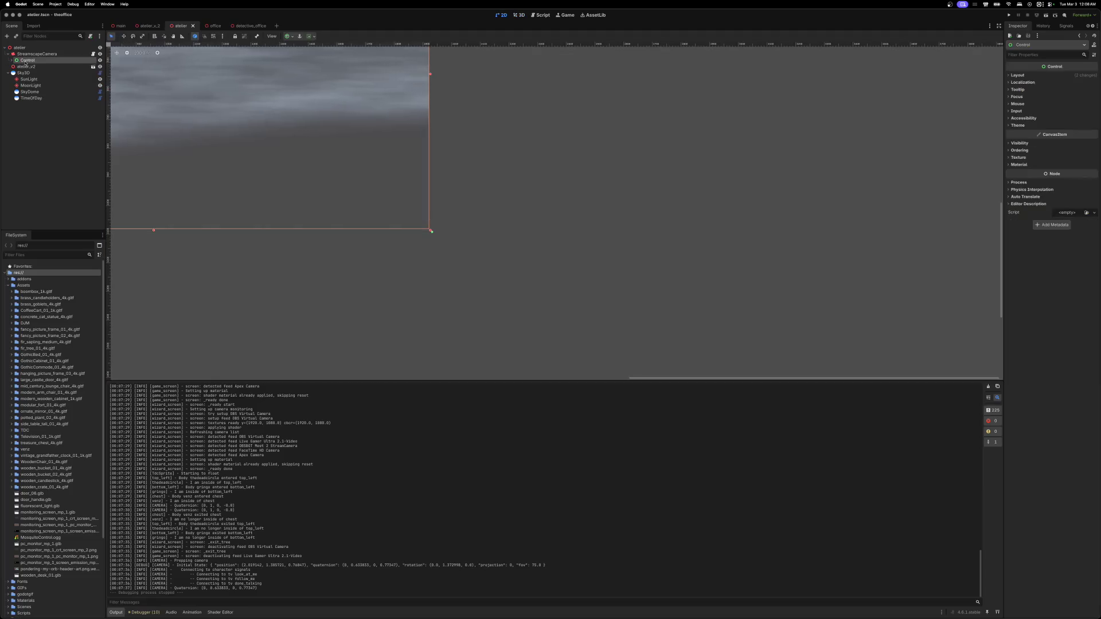
# - In the office scene, delete the existing Control overlay under StreamscapeCamera
pyautogui.moveTo(203, 25)
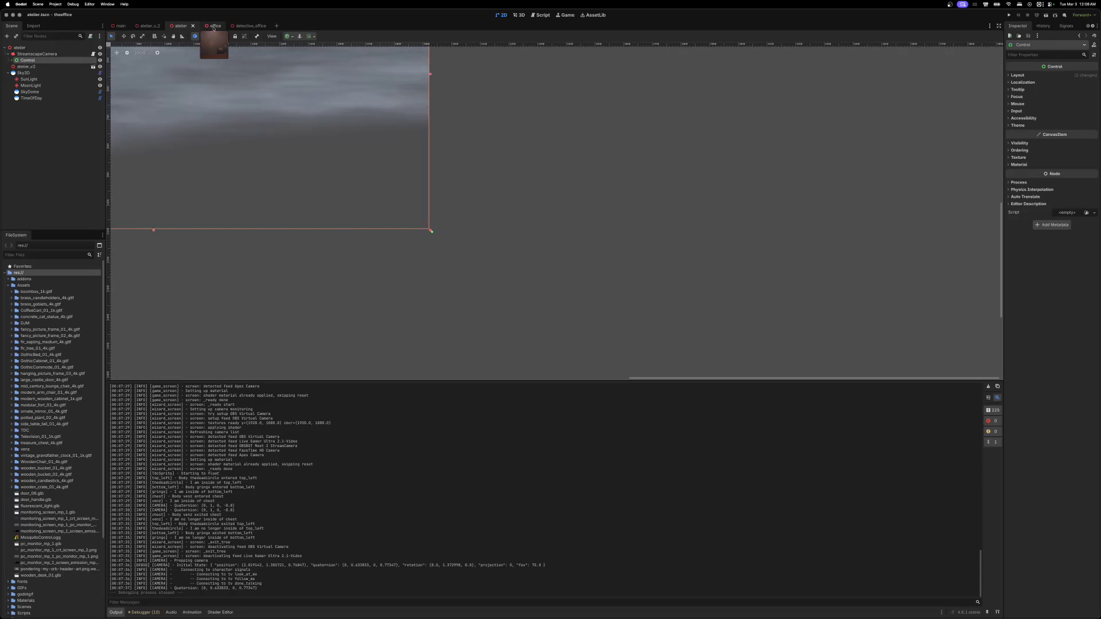
pyautogui.click(244, 26)
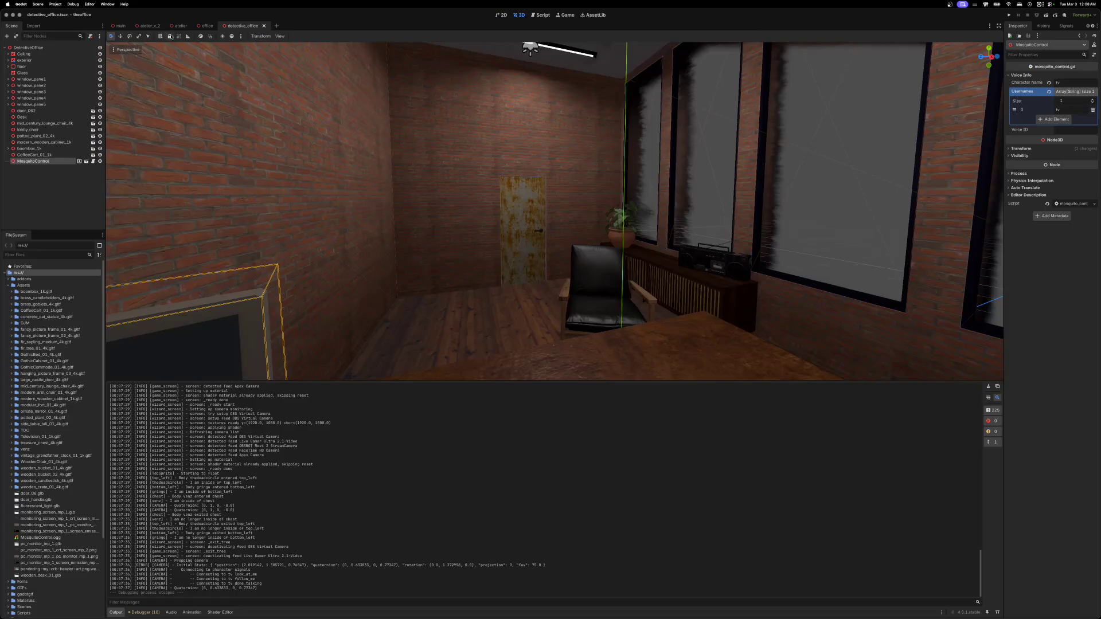
pyautogui.click(205, 26)
pyautogui.click(25, 60)
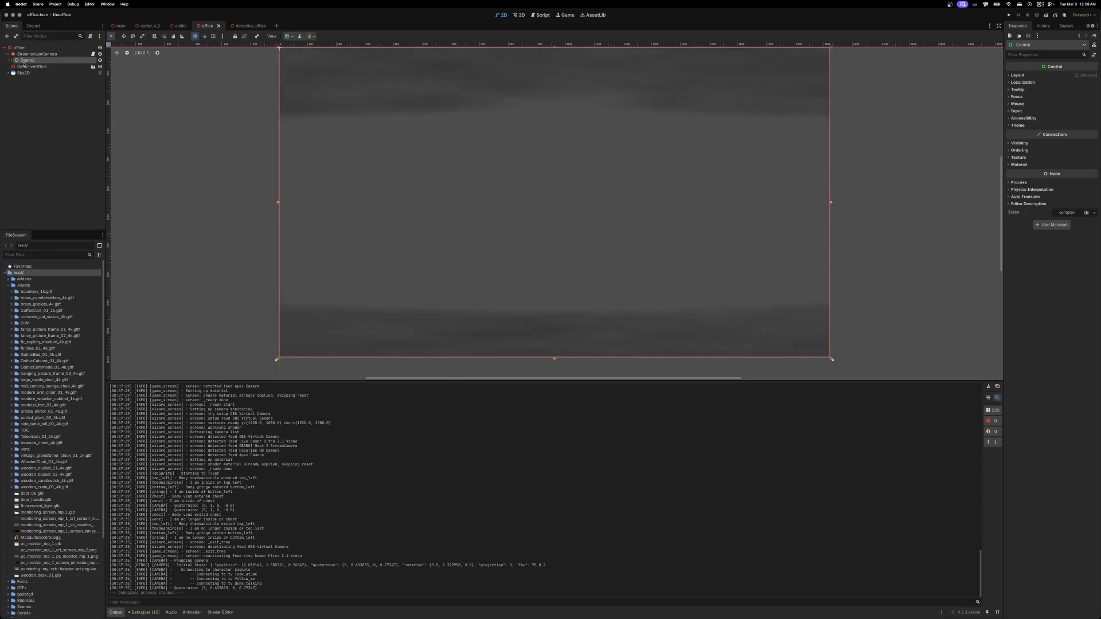
pyautogui.press('Delete')
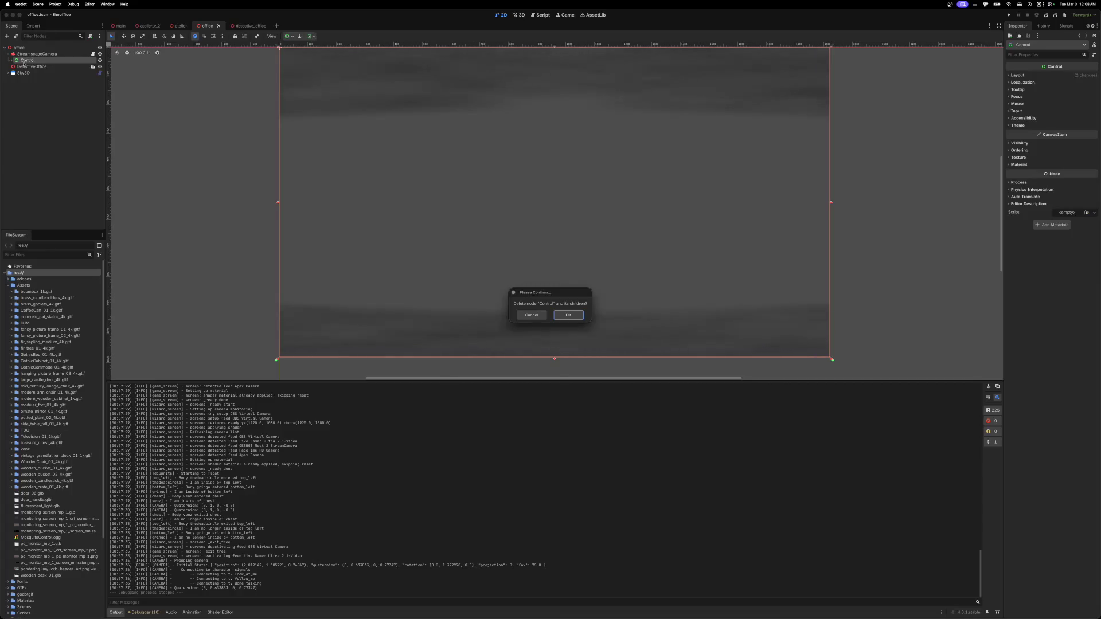
pyautogui.press('Return')
# - Paste the copied Control overlay under StreamscapeCamera, save the scene, and run the game
pyautogui.click(25, 55)
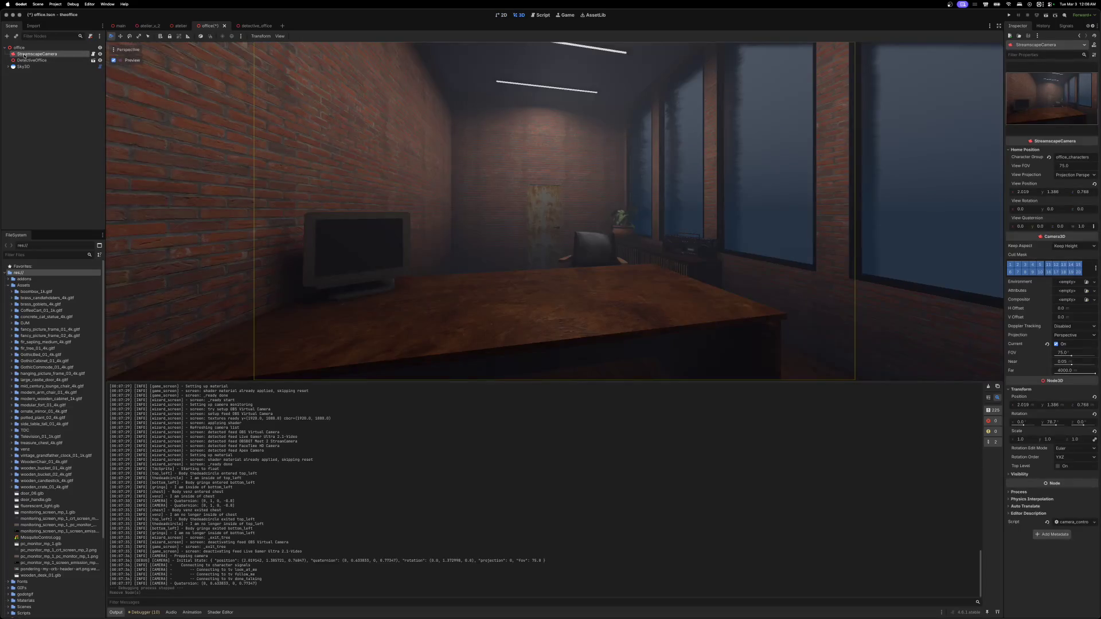
pyautogui.hotkey('ctrl', 'v')
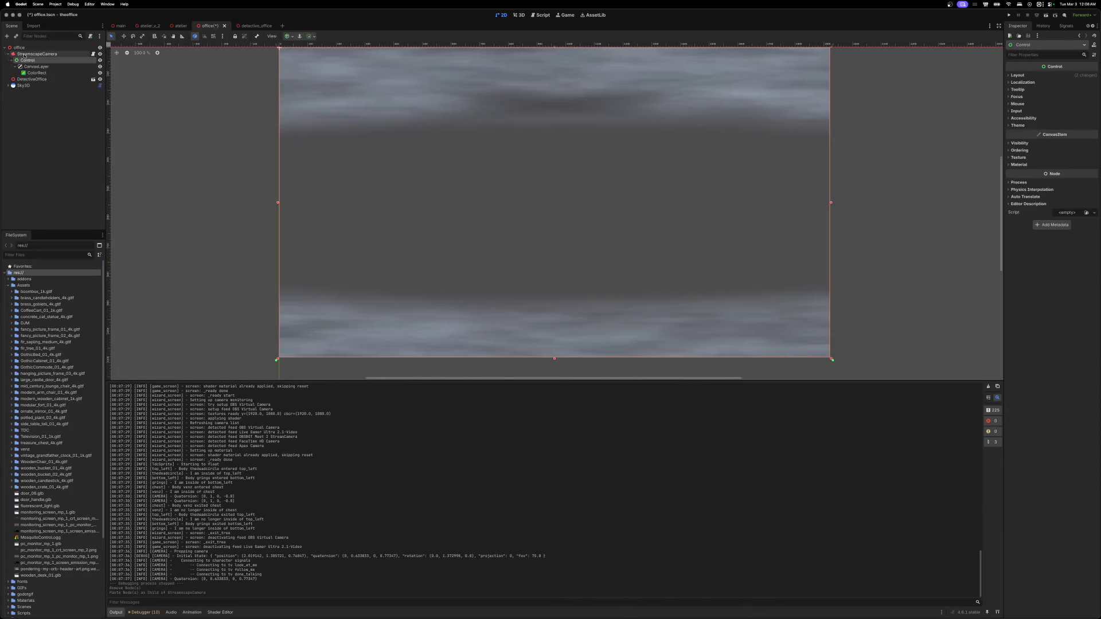
pyautogui.hotkey('ctrl', 's')
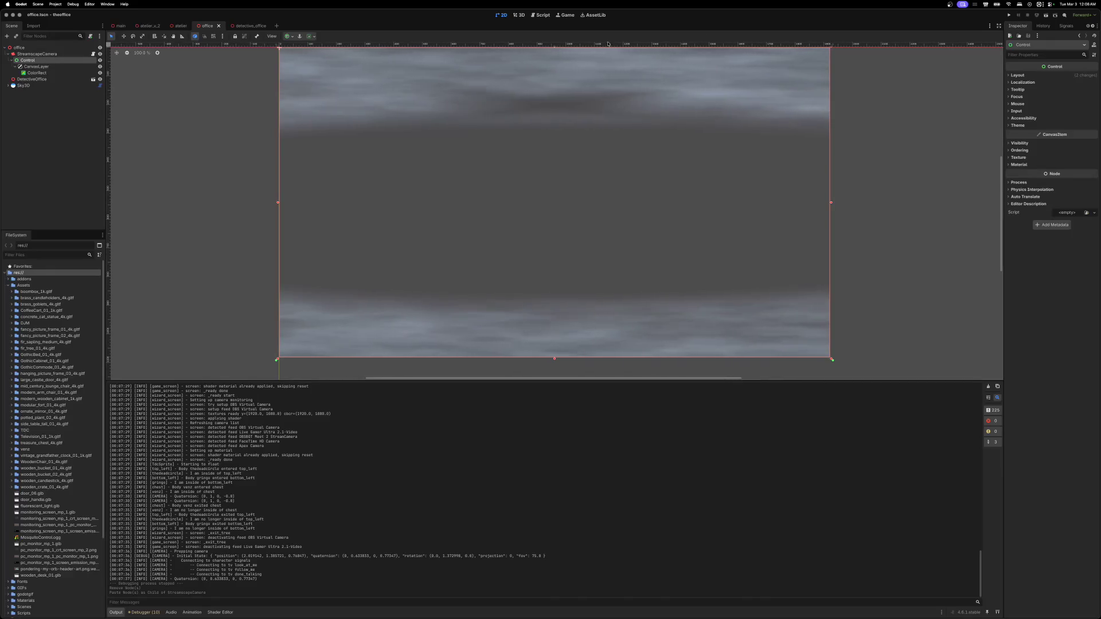
pyautogui.click(1008, 15)
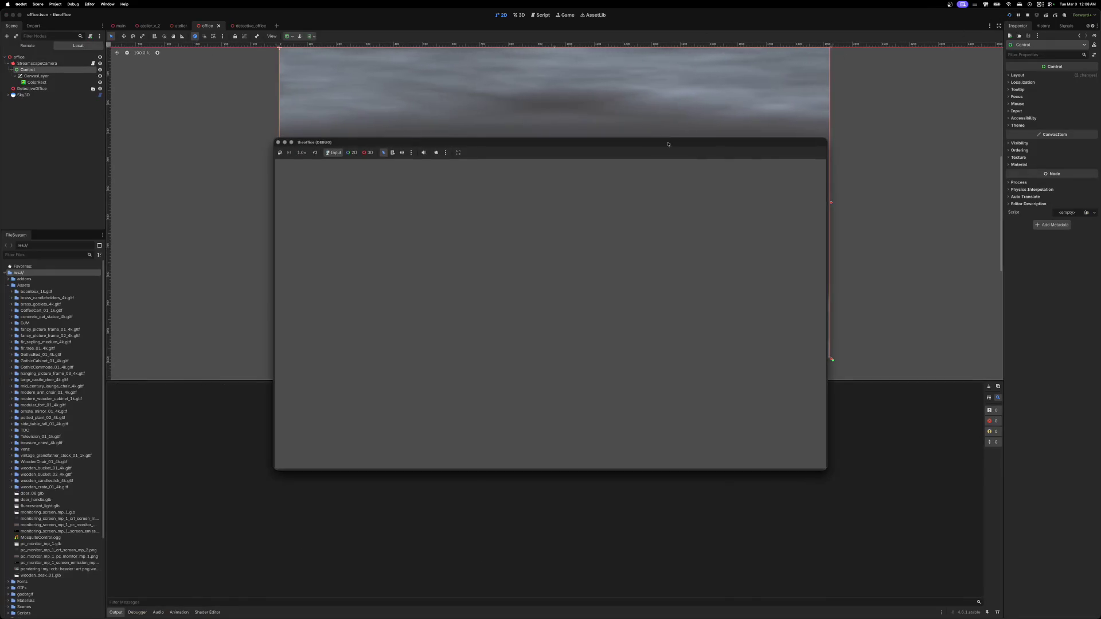
pyautogui.moveTo(668, 146); pyautogui.dragTo(684, 115)
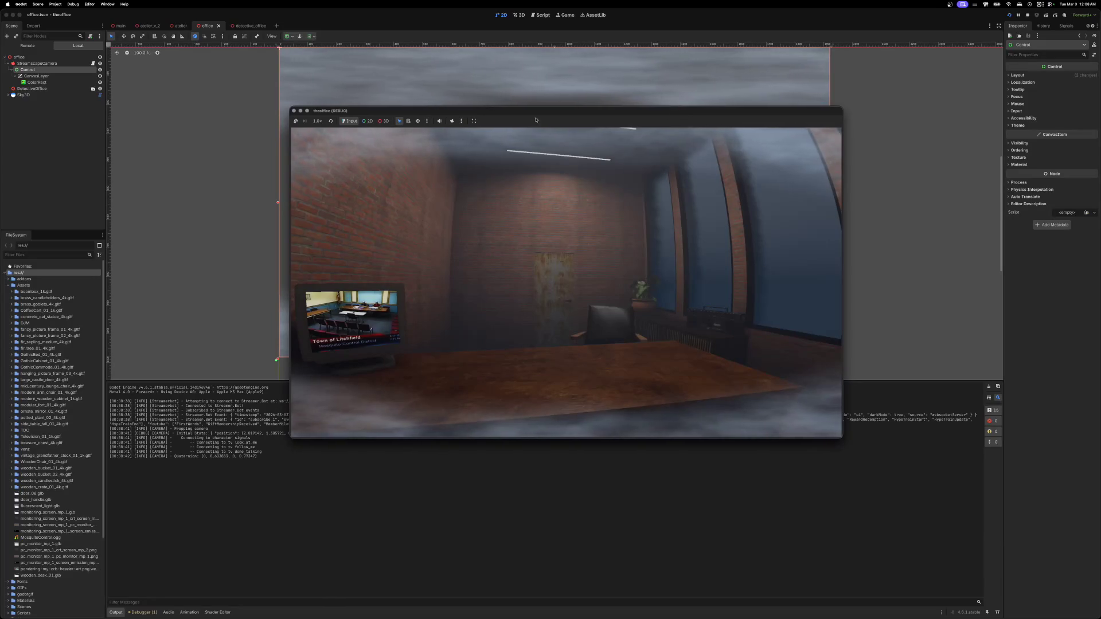
pyautogui.click(294, 111)
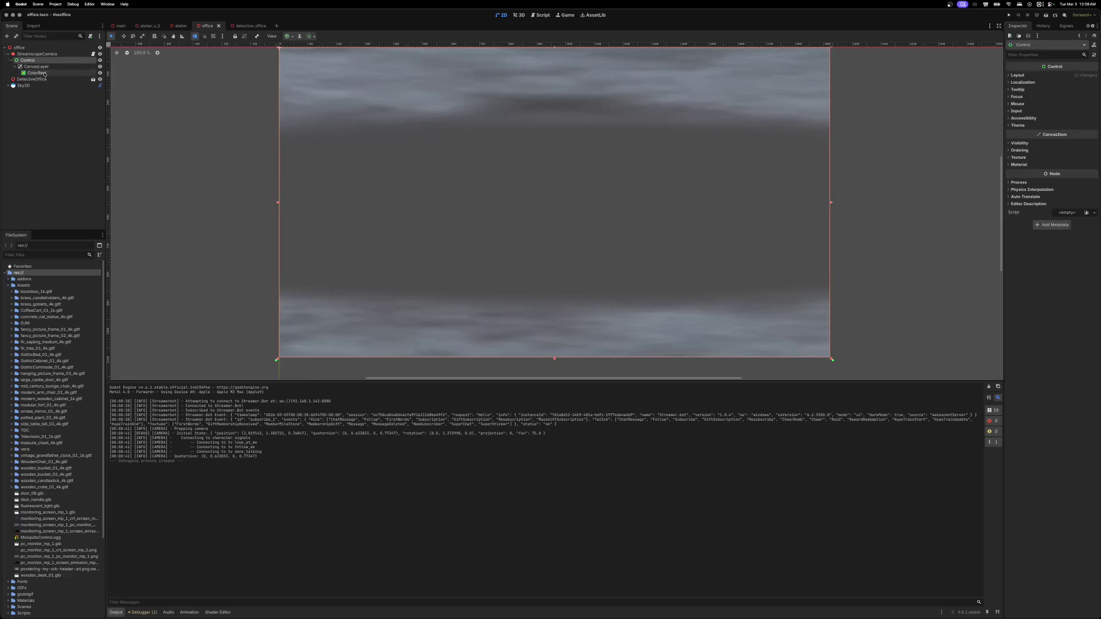
# - Set the ColorRect fisheye shader's Mist Color to black (000000)
pyautogui.click(44, 74)
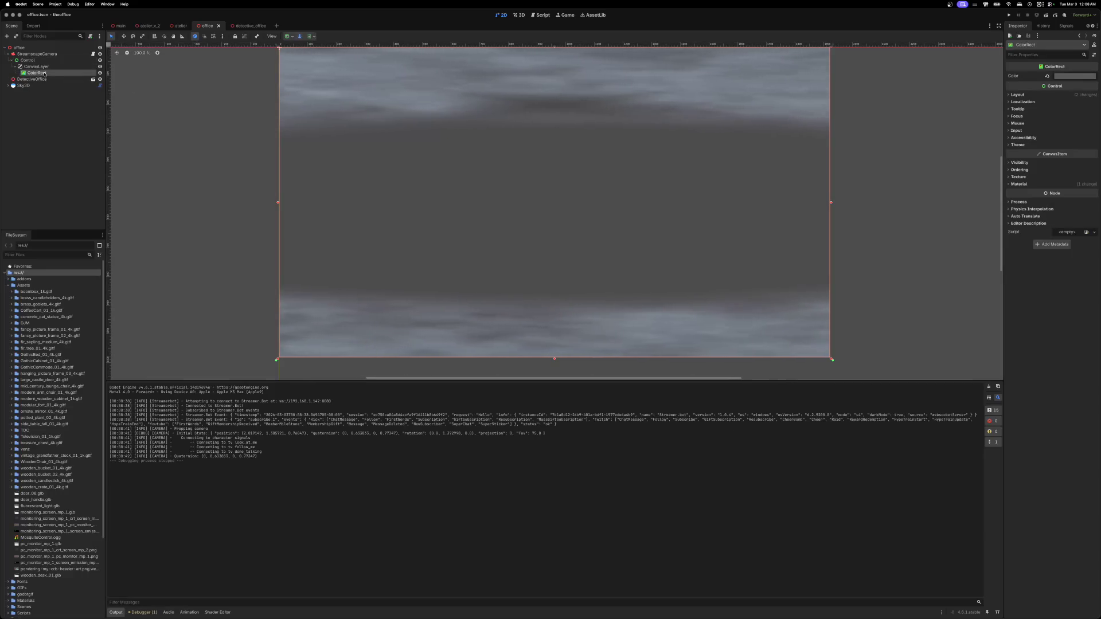
pyautogui.click(1018, 184)
pyautogui.click(1073, 192)
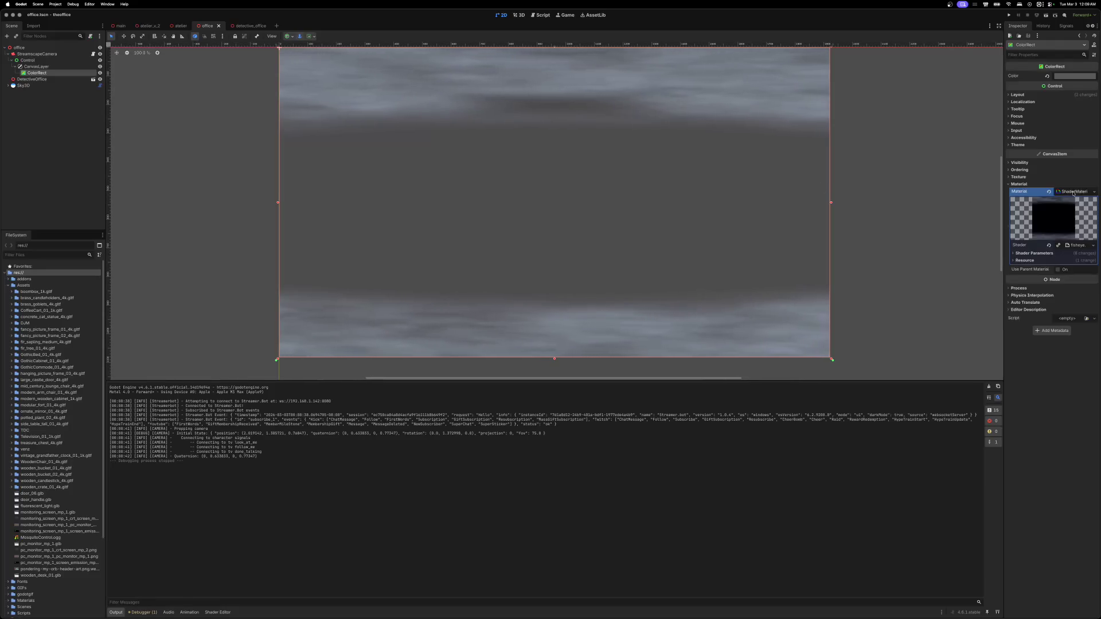
pyautogui.click(1014, 254)
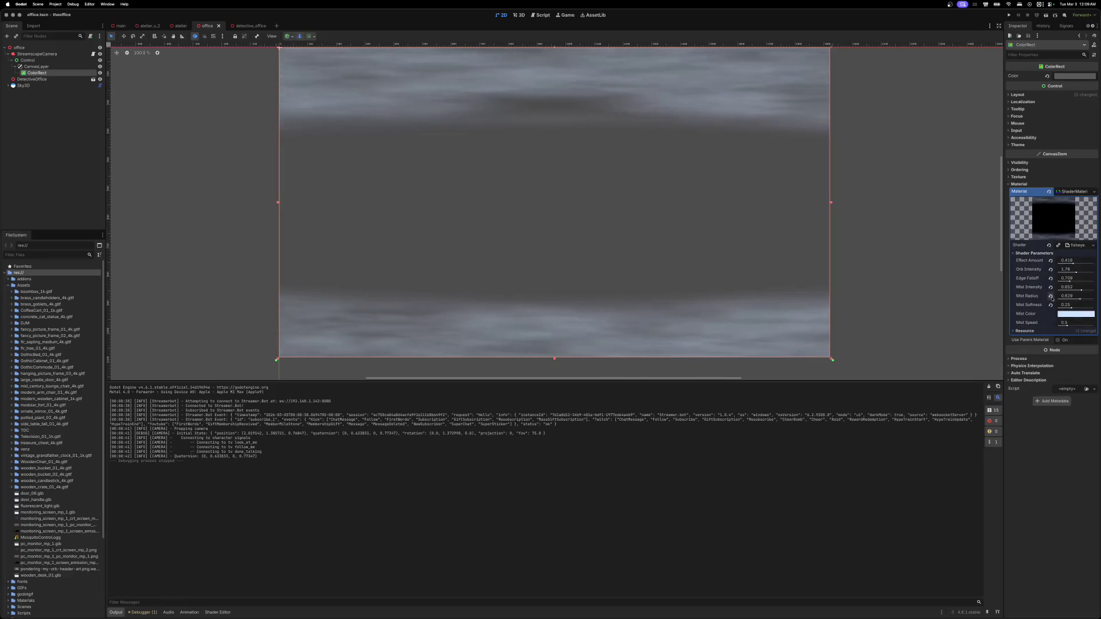
pyautogui.click(1069, 315)
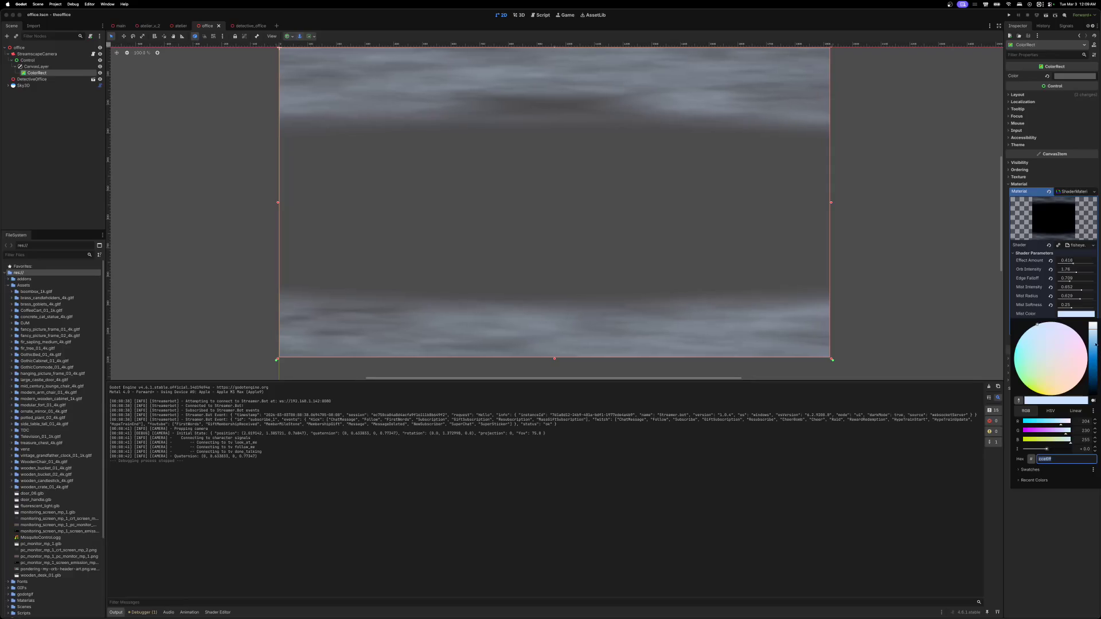
pyautogui.moveTo(1096, 344); pyautogui.dragTo(1096, 406)
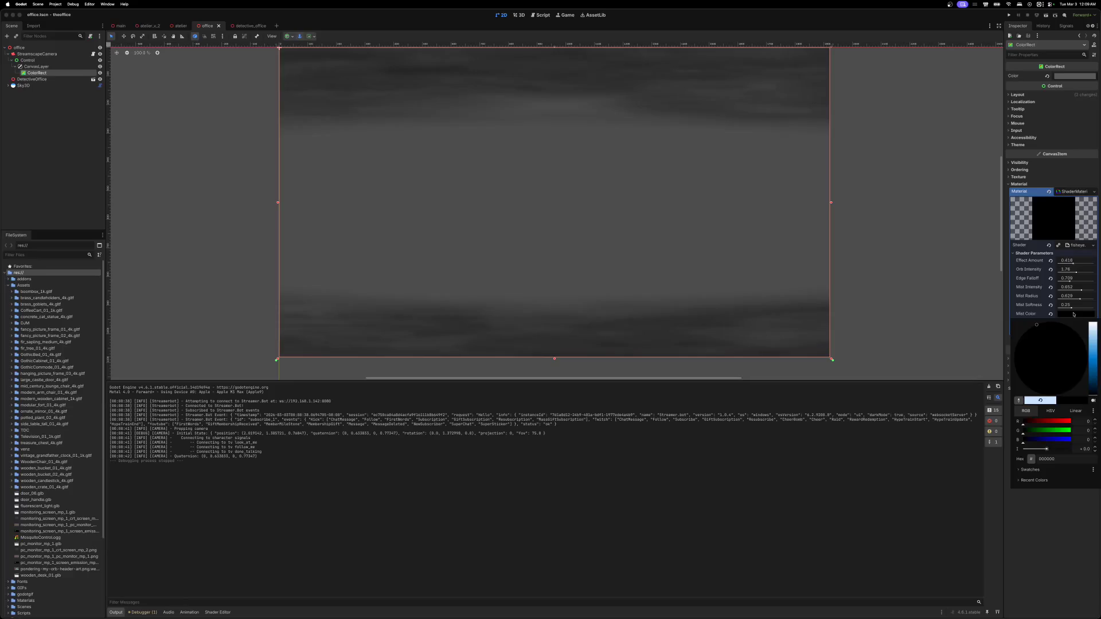
pyautogui.click(1073, 314)
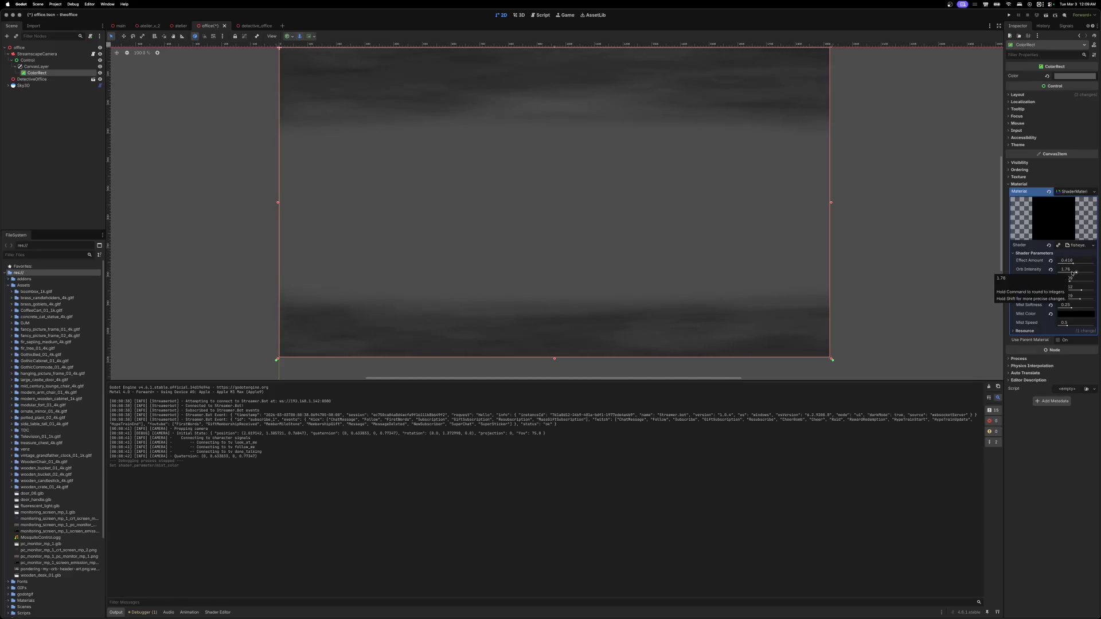
# - Revert Effect Amount, Orb Intensity, Edge Falloff and mist parameters to defaults, then run the project
pyautogui.moveTo(1080, 298); pyautogui.dragTo(1073, 265)
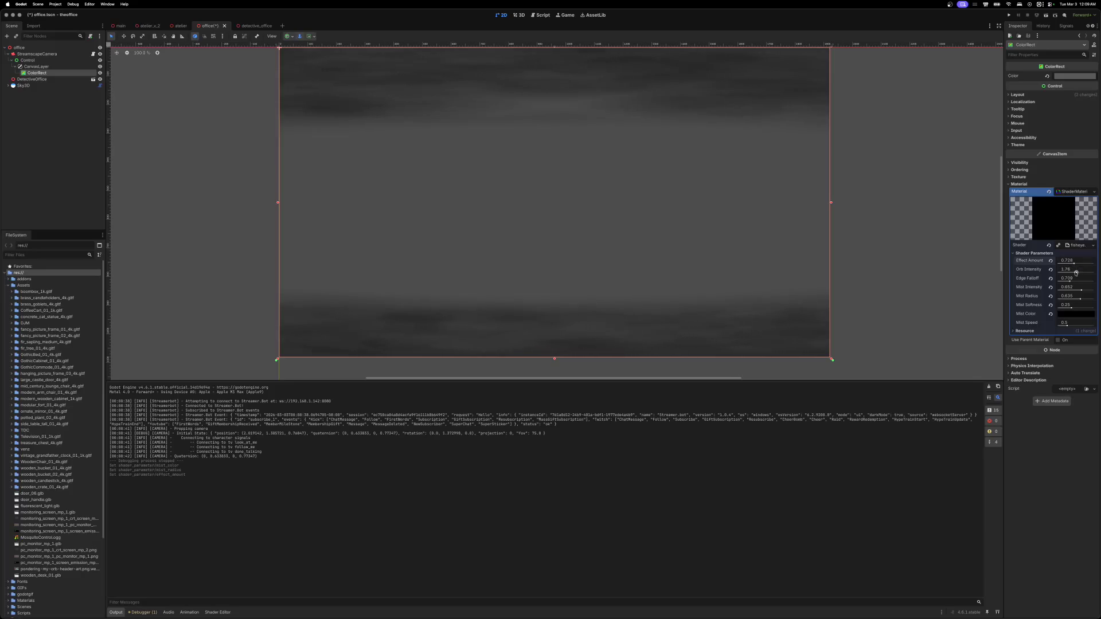
pyautogui.moveTo(1076, 272); pyautogui.dragTo(1075, 273)
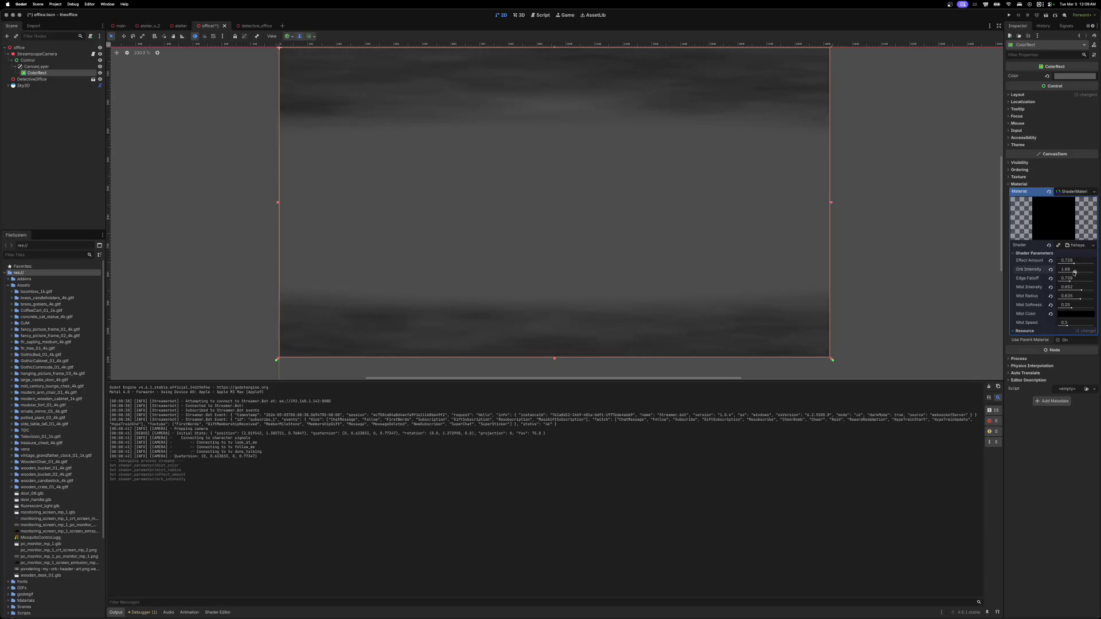
pyautogui.click(1050, 260)
pyautogui.click(1050, 269)
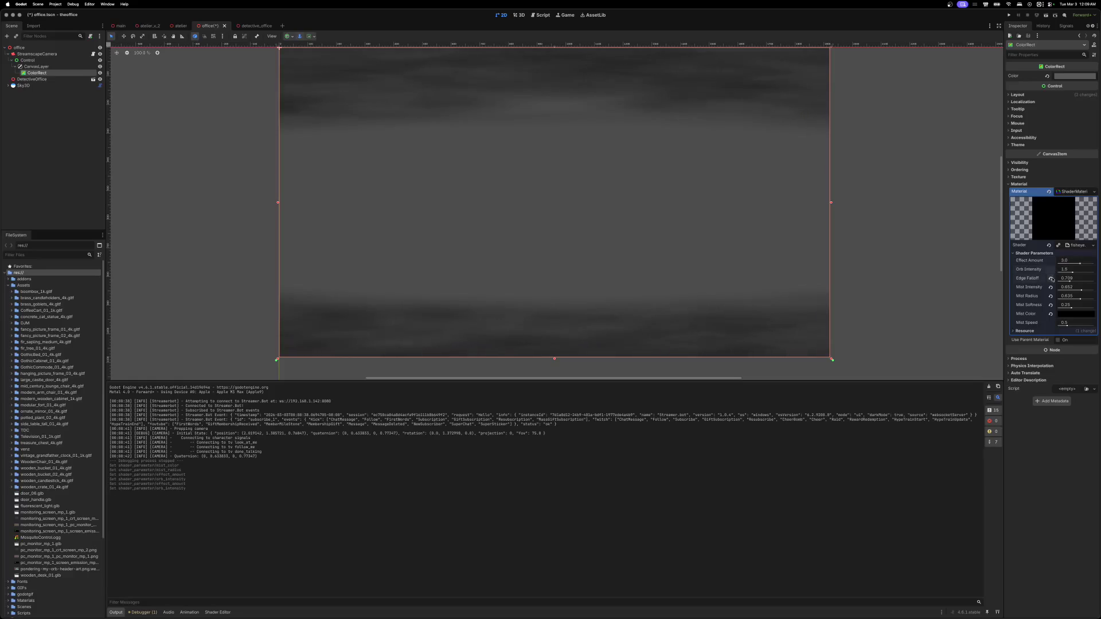
pyautogui.click(1050, 278)
pyautogui.click(1050, 287)
pyautogui.click(1051, 295)
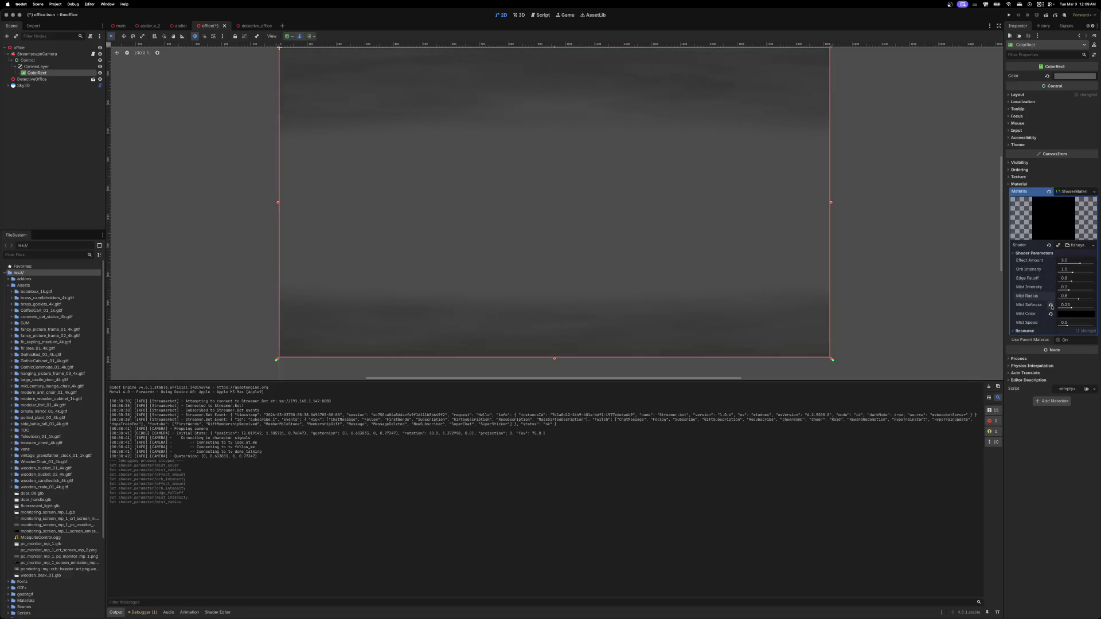
pyautogui.click(1051, 307)
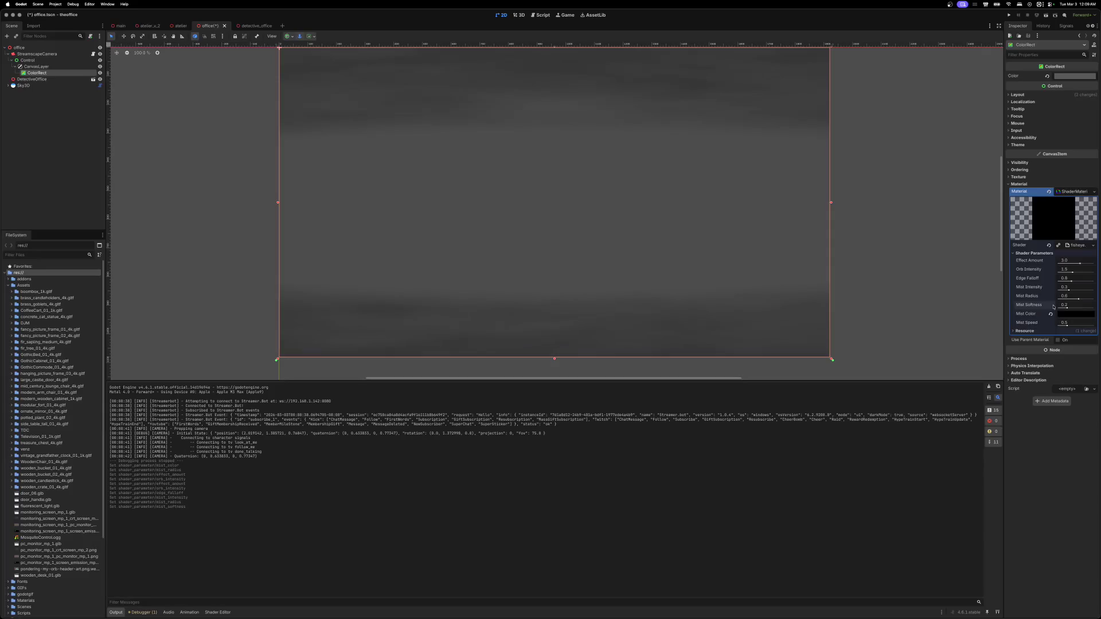
pyautogui.click(1009, 16)
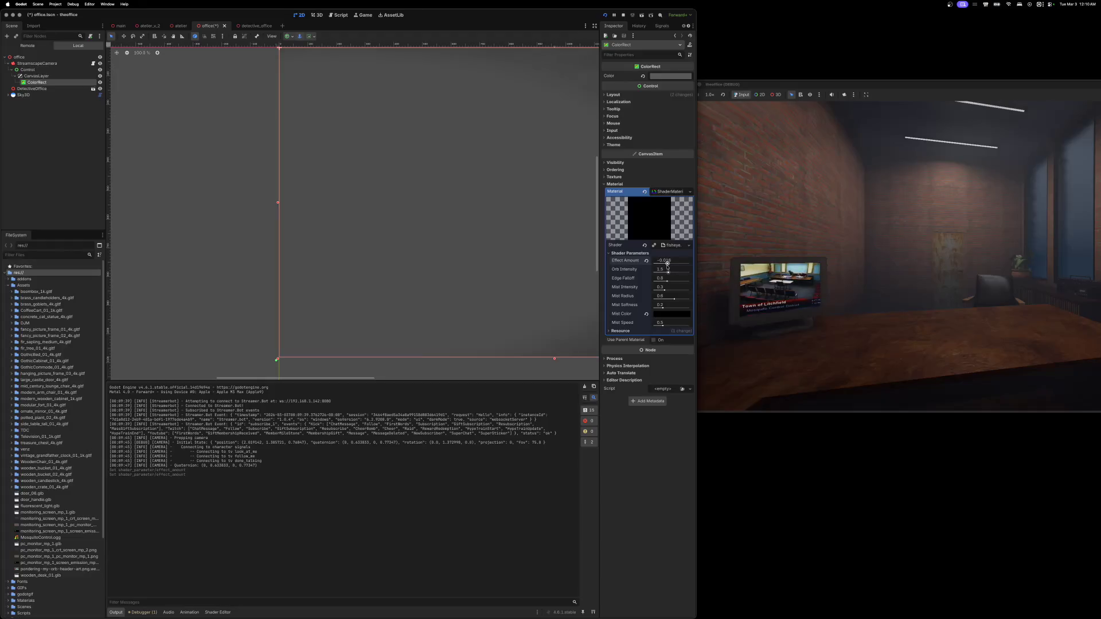
# - Zero Effect Amount, then raise it to a subtle warp (0.418) and strengthen Orb Intensity
pyautogui.moveTo(666, 264); pyautogui.dragTo(670, 263)
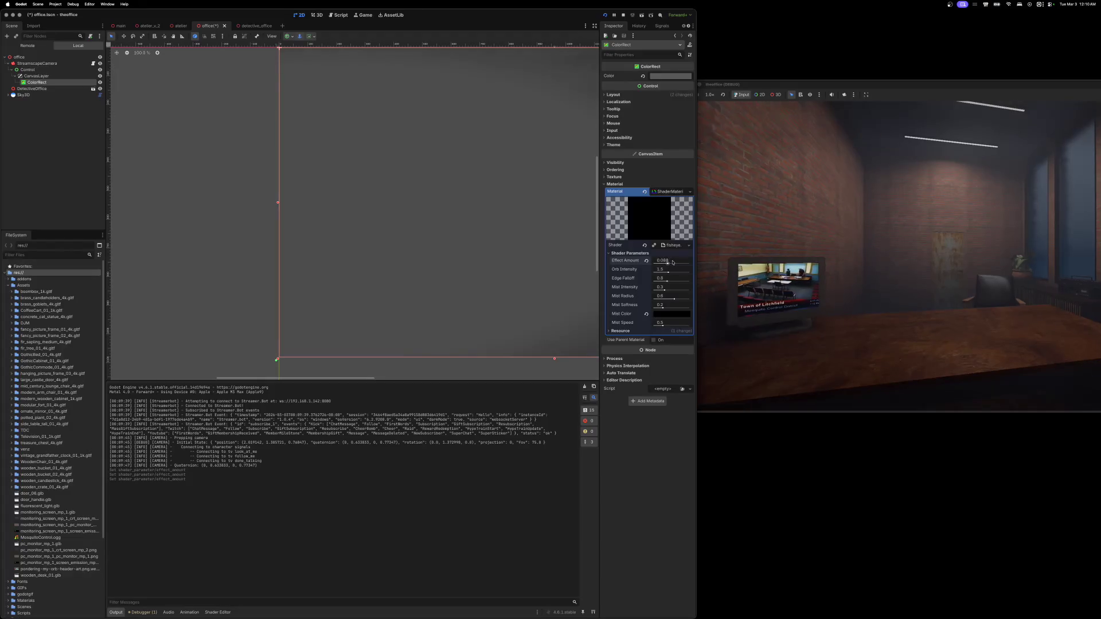
pyautogui.click(672, 261)
pyautogui.write('0')
pyautogui.press('Return')
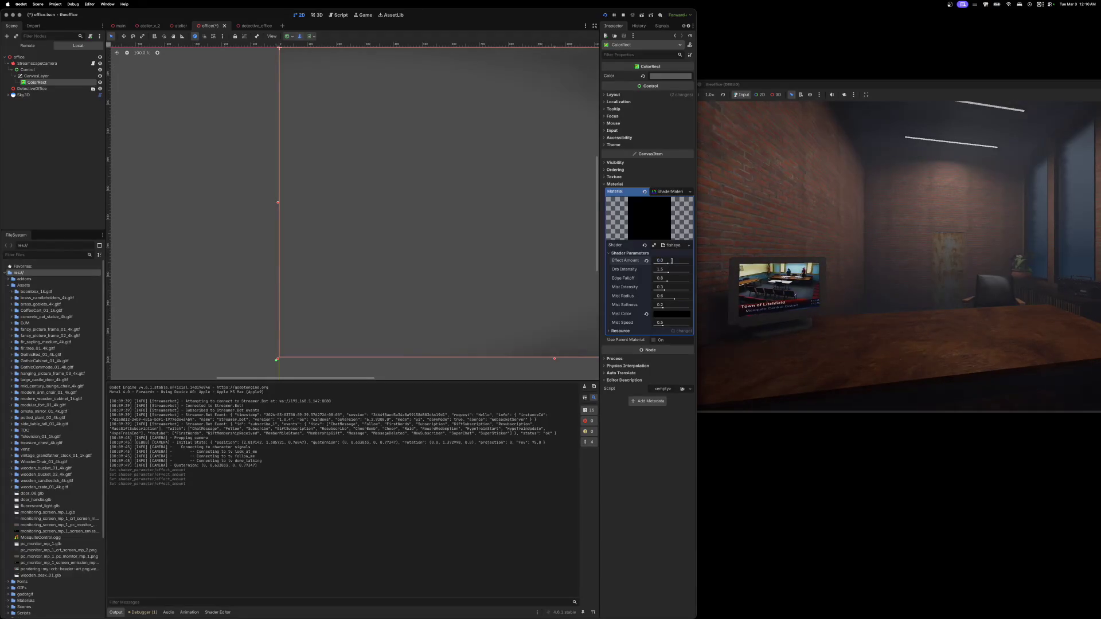
pyautogui.moveTo(667, 273); pyautogui.dragTo(669, 273)
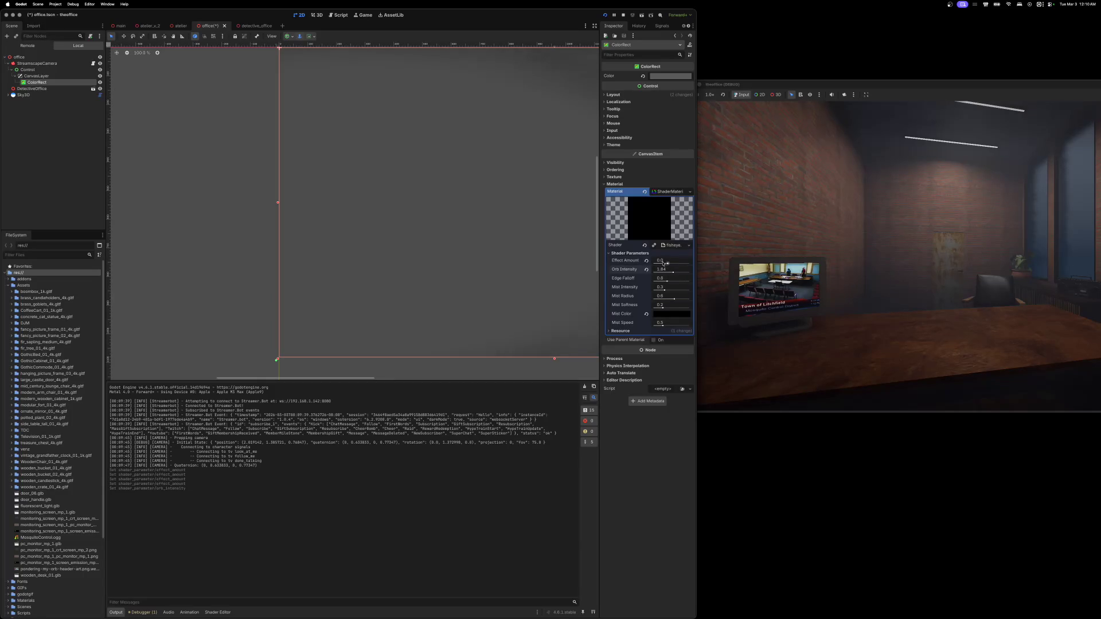
pyautogui.moveTo(668, 263); pyautogui.dragTo(668, 263)
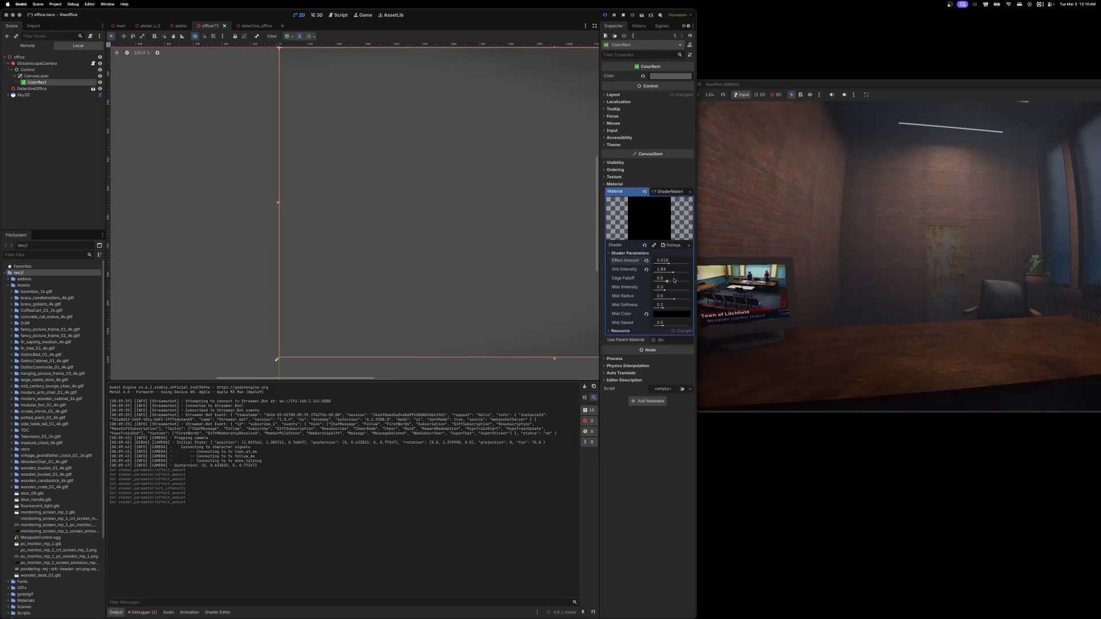
pyautogui.moveTo(674, 273)
pyautogui.mouseDown()
pyautogui.moveTo(683, 273)
pyautogui.moveTo(661, 274)
pyautogui.moveTo(676, 281)
pyautogui.mouseUp()
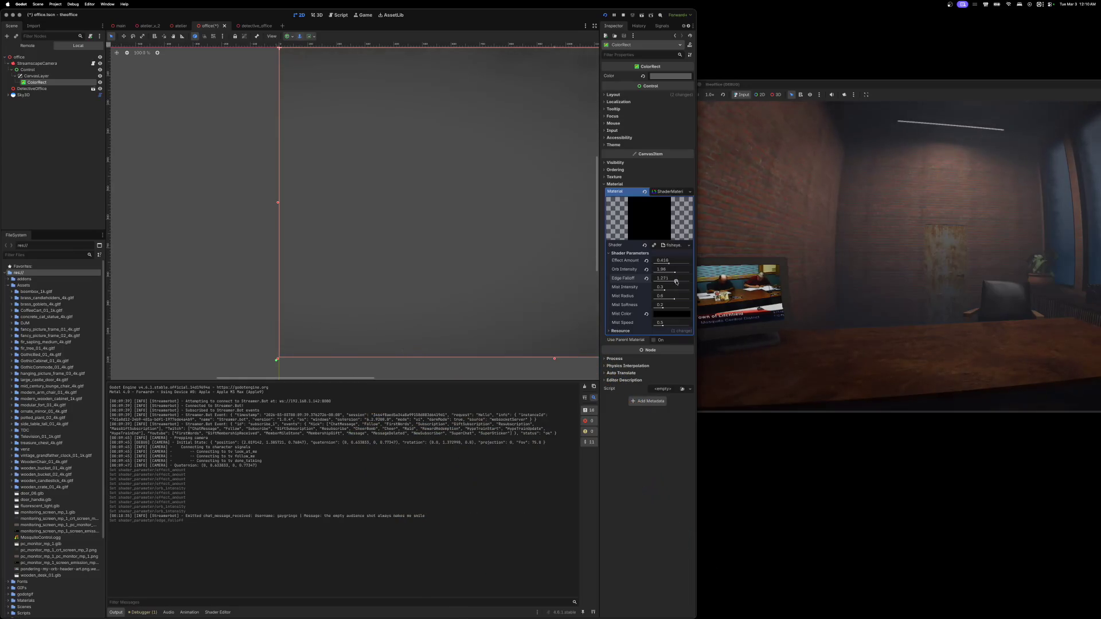
# - Set mist intensity 0.74, softness about 0.12, speed 0.5, and reposition the game window
pyautogui.click(669, 290)
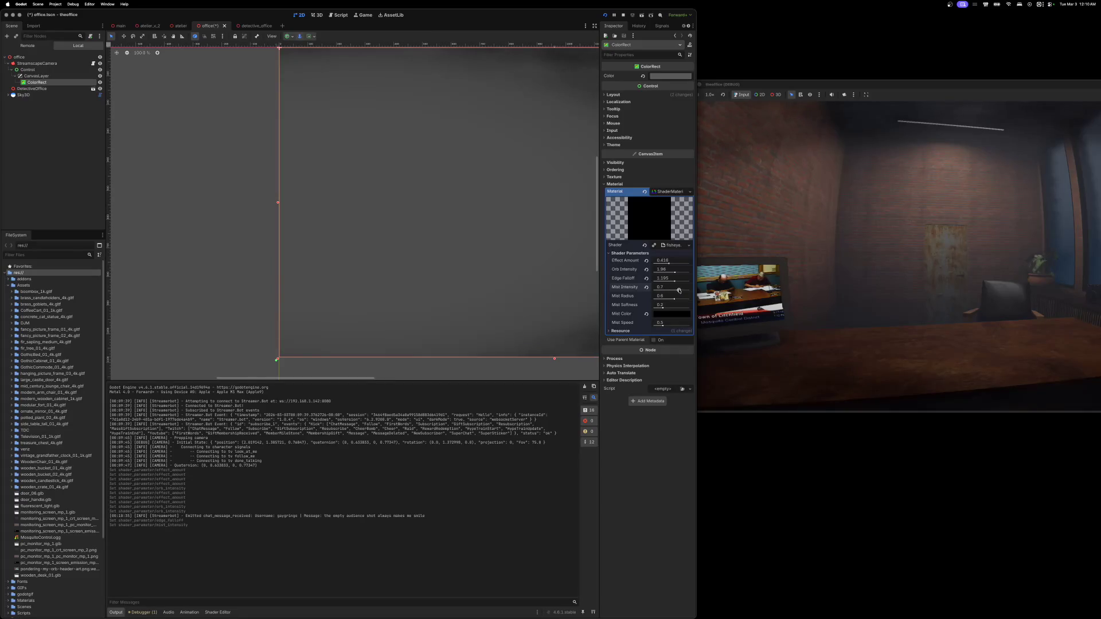
pyautogui.moveTo(674, 299)
pyautogui.mouseDown()
pyautogui.moveTo(663, 299)
pyautogui.moveTo(679, 299)
pyautogui.mouseUp()
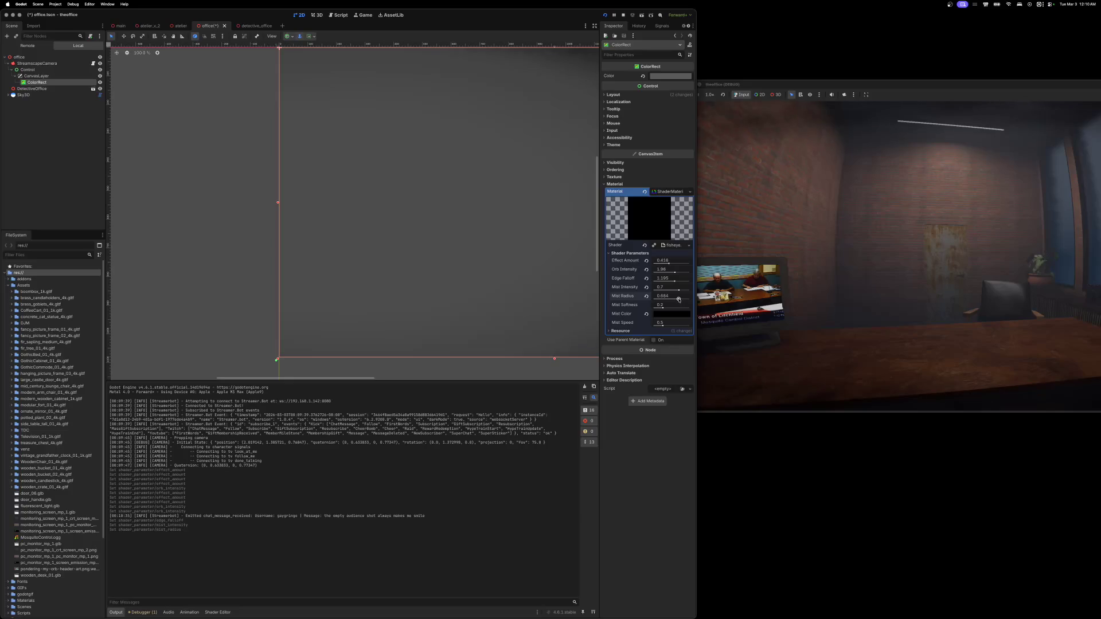
pyautogui.moveTo(663, 308); pyautogui.dragTo(673, 300)
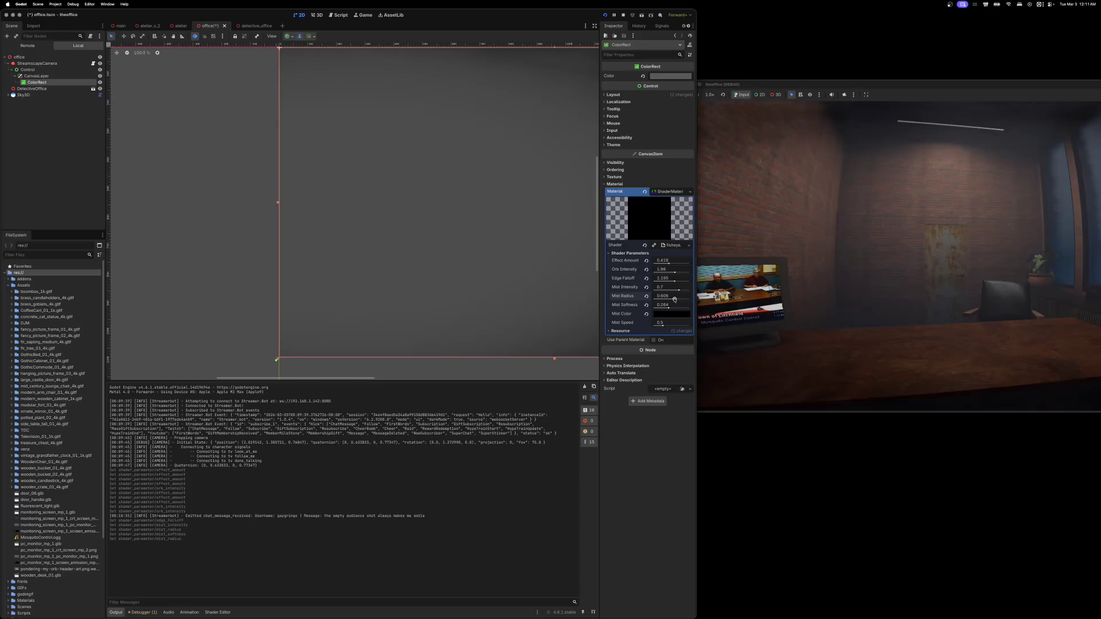
pyautogui.moveTo(678, 290); pyautogui.dragTo(682, 292)
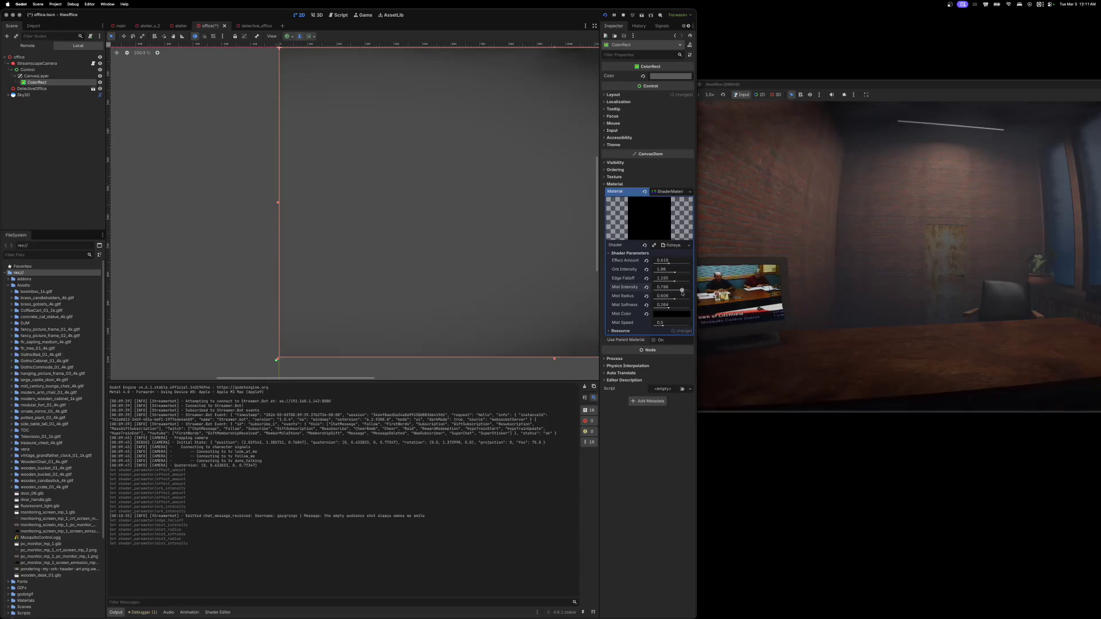
pyautogui.moveTo(682, 293); pyautogui.dragTo(673, 284)
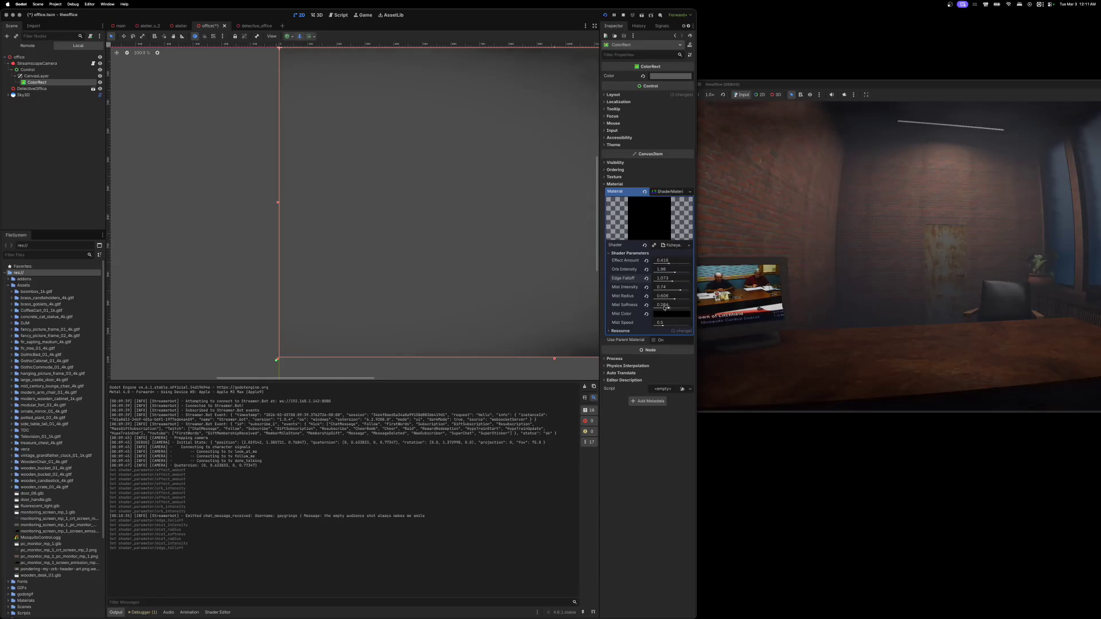
pyautogui.moveTo(662, 324); pyautogui.dragTo(685, 326)
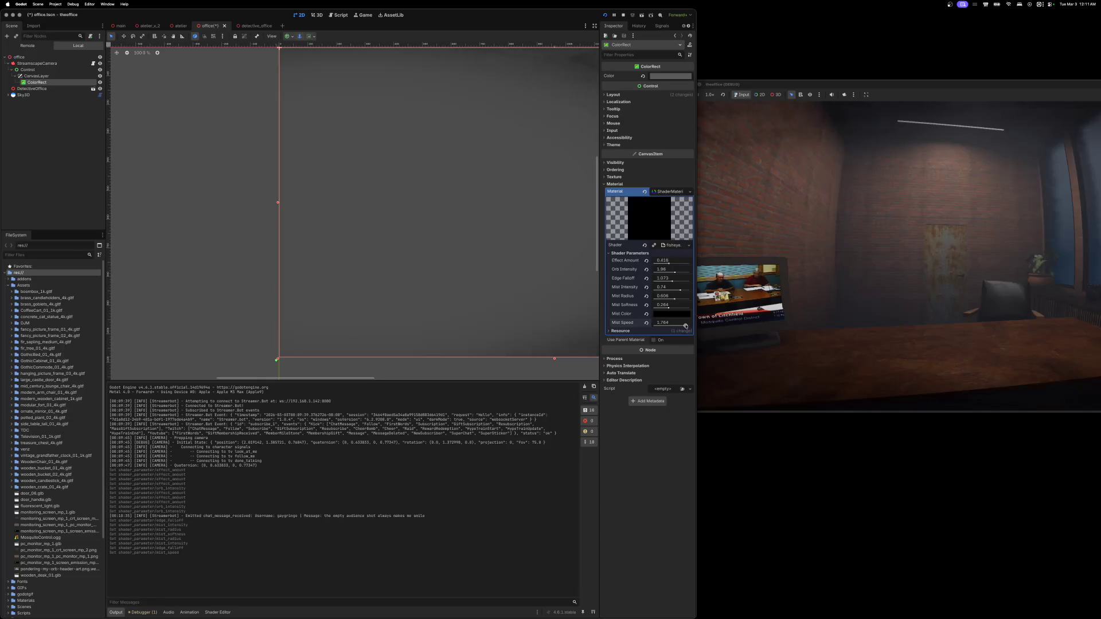
pyautogui.moveTo(685, 326); pyautogui.dragTo(678, 325)
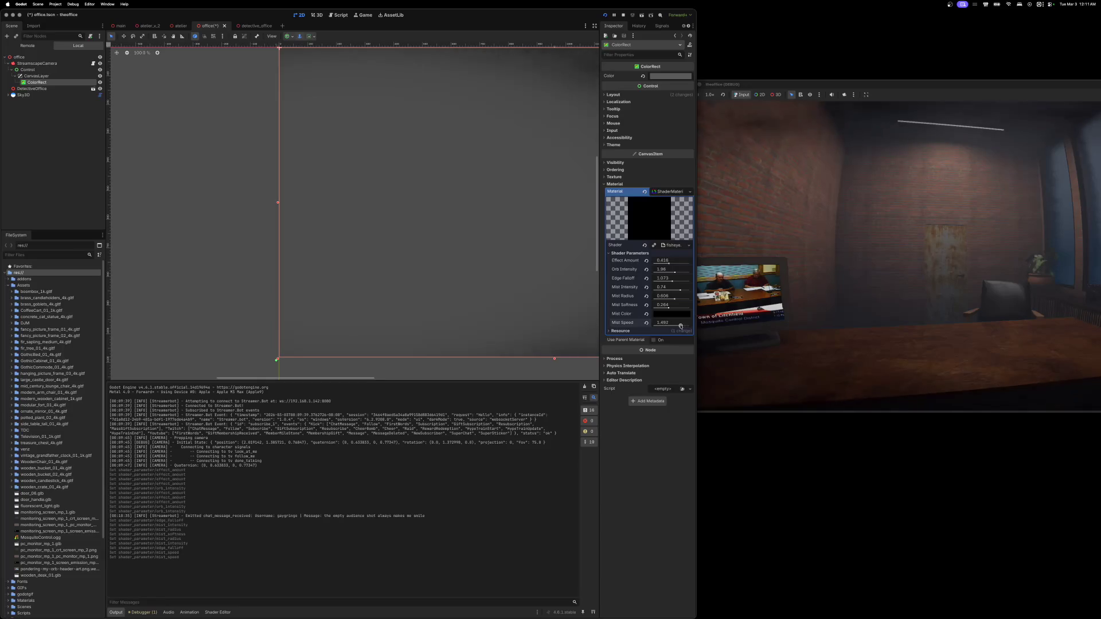
pyautogui.click(646, 324)
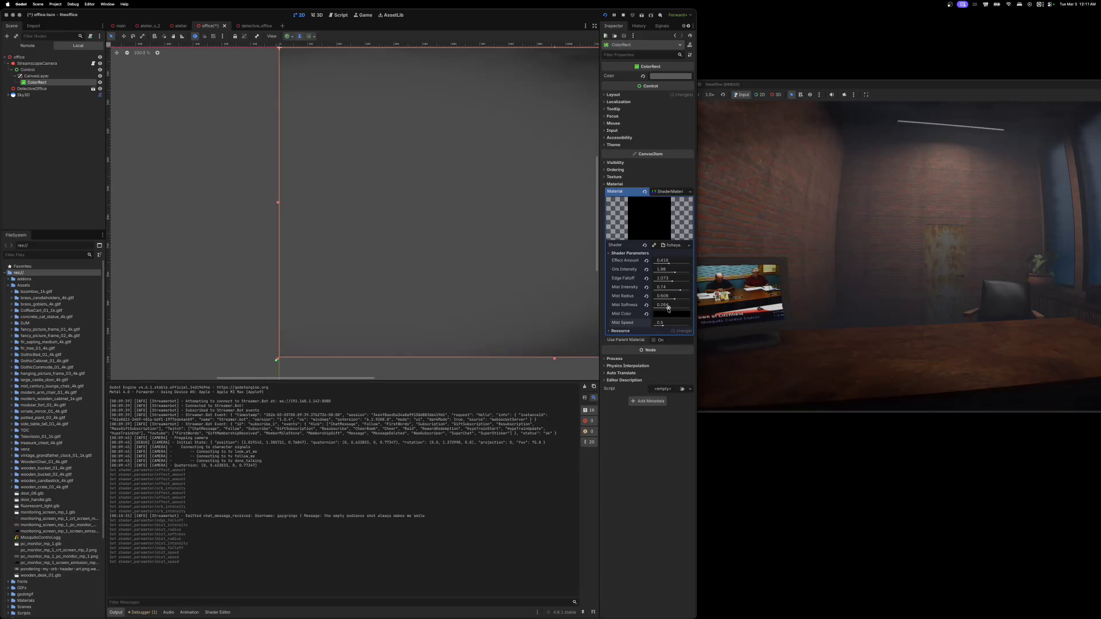
pyautogui.click(667, 308)
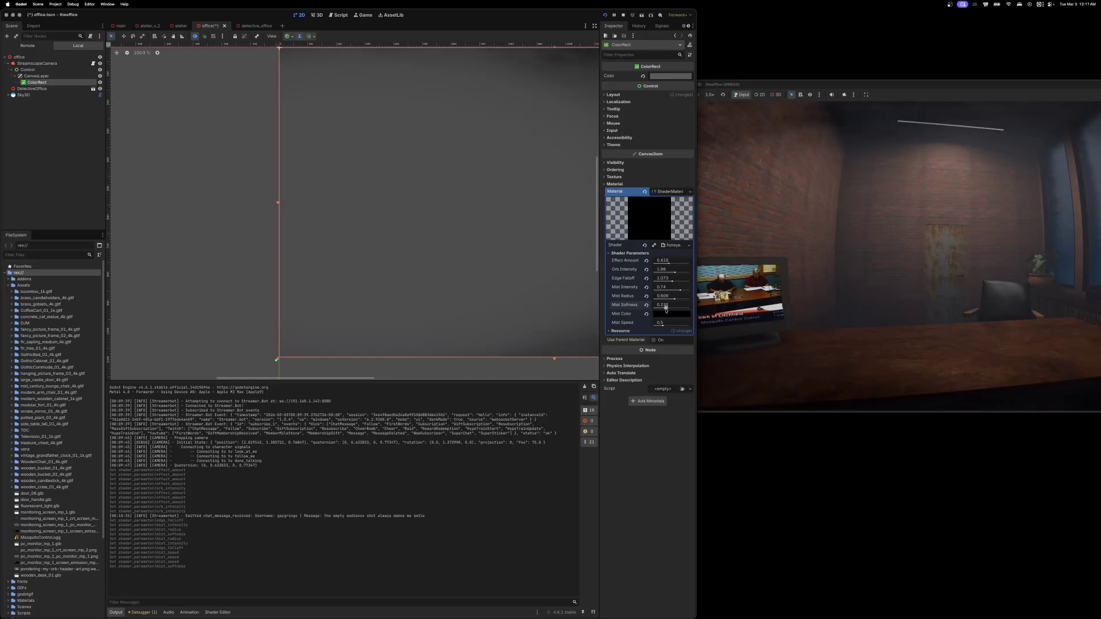
pyautogui.moveTo(667, 308); pyautogui.dragTo(671, 308)
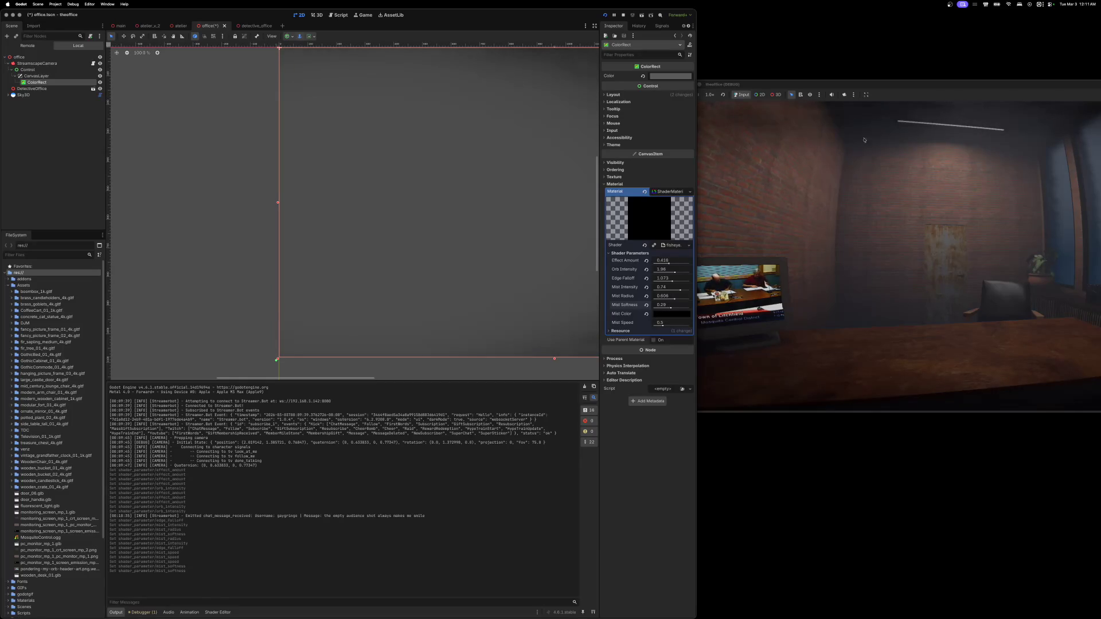
pyautogui.moveTo(910, 86)
pyautogui.mouseDown()
pyautogui.moveTo(608, 97)
pyautogui.moveTo(636, 219)
pyautogui.mouseUp()
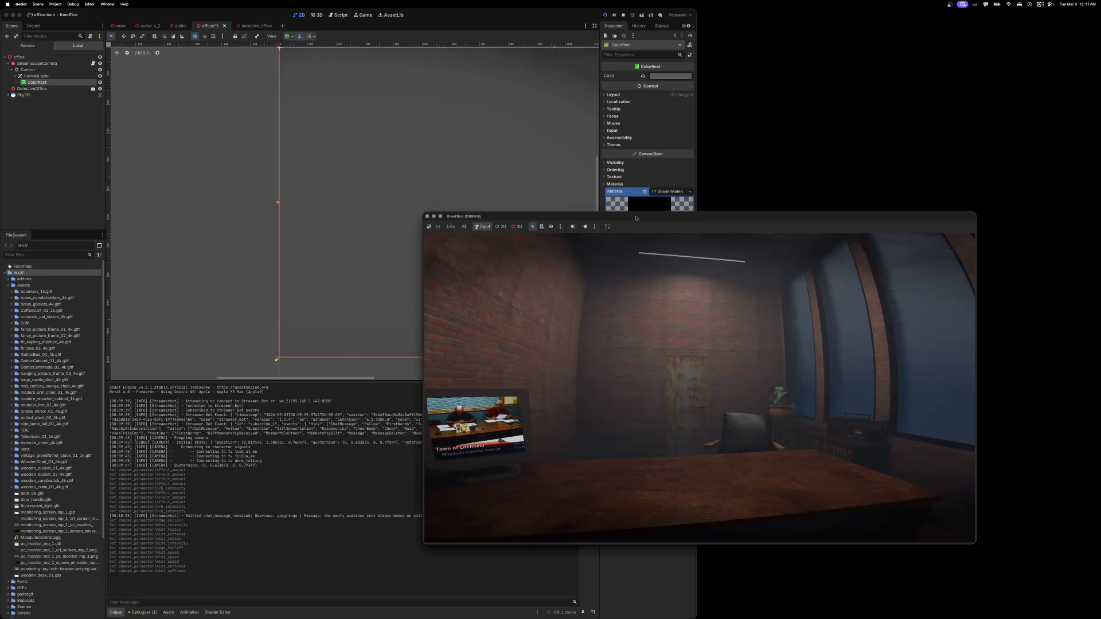
pyautogui.moveTo(636, 218); pyautogui.dragTo(711, 100)
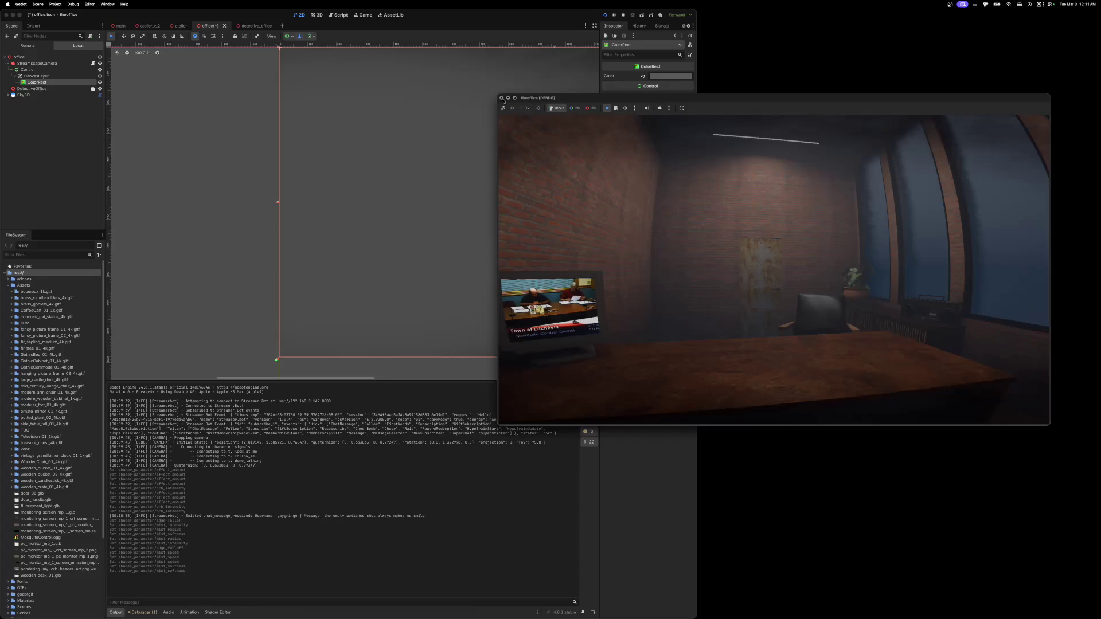
# - Stop the running game, return to the 3D office view, and bring up Finder's Downloads folder
pyautogui.press('super+period')
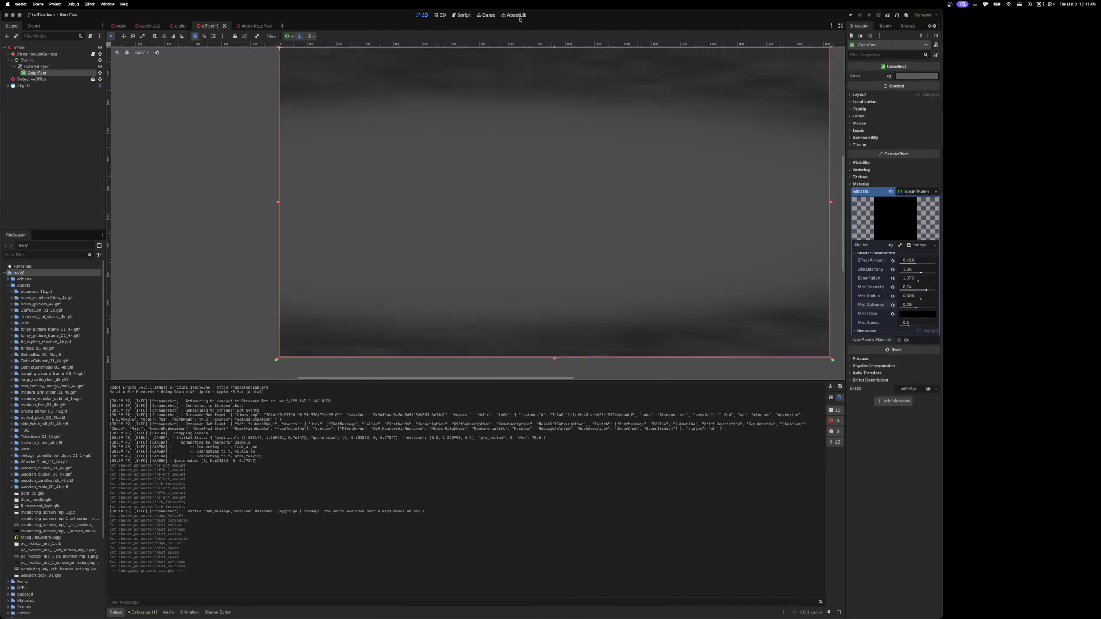
pyautogui.click(520, 20)
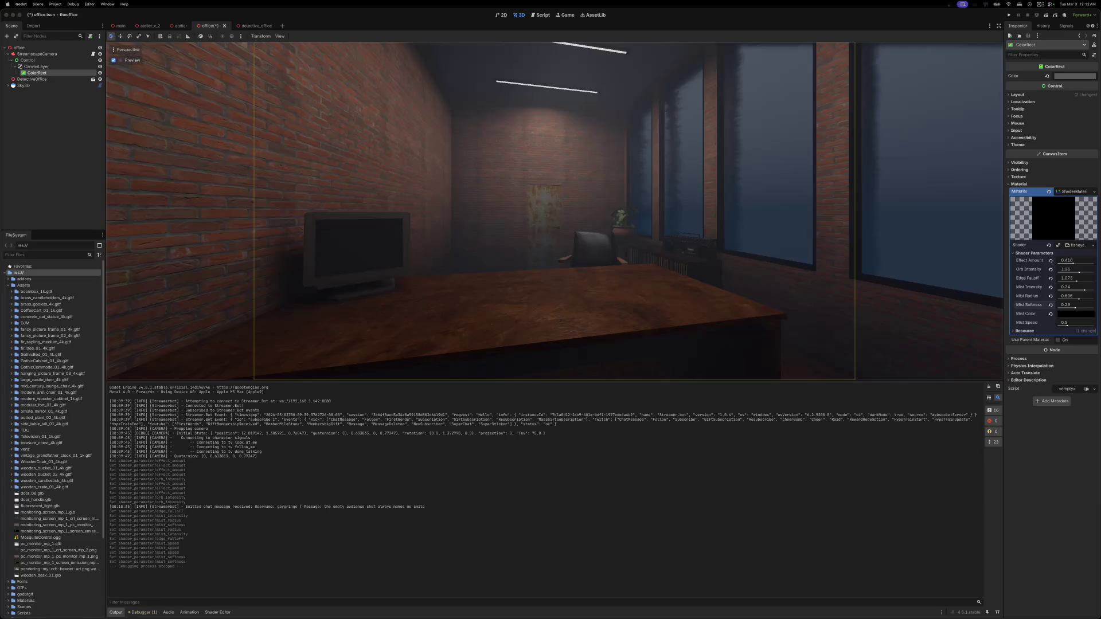
pyautogui.press('super+Tab')
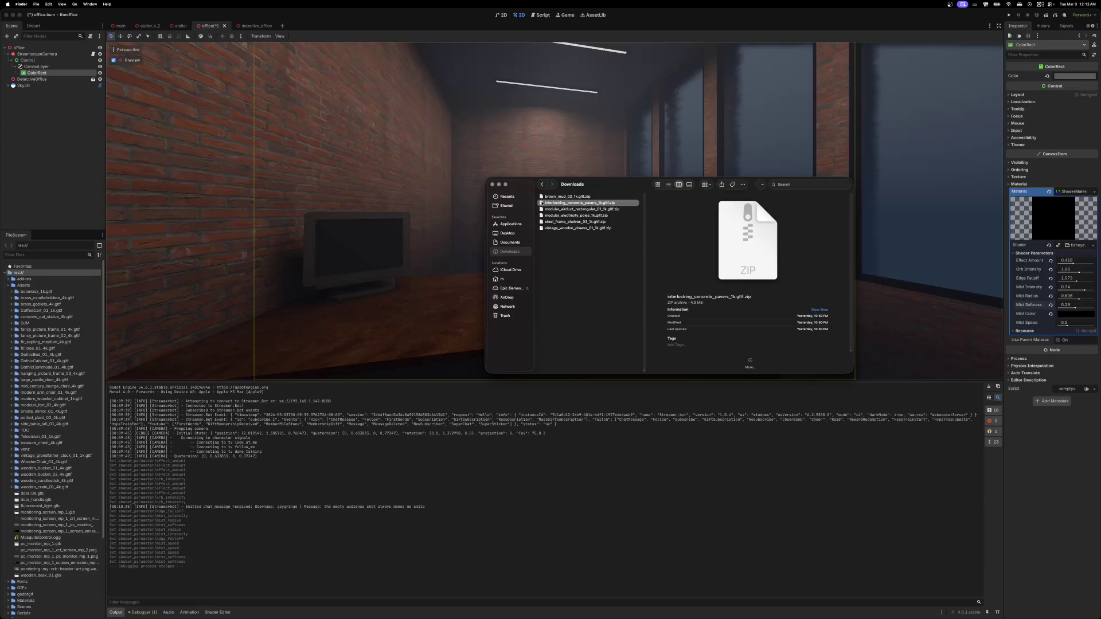
# - Extract the steel_frame_shelves_03 archive and copy its 1k glTF folder into the project's Assets
pyautogui.click(571, 216)
pyautogui.click(570, 222)
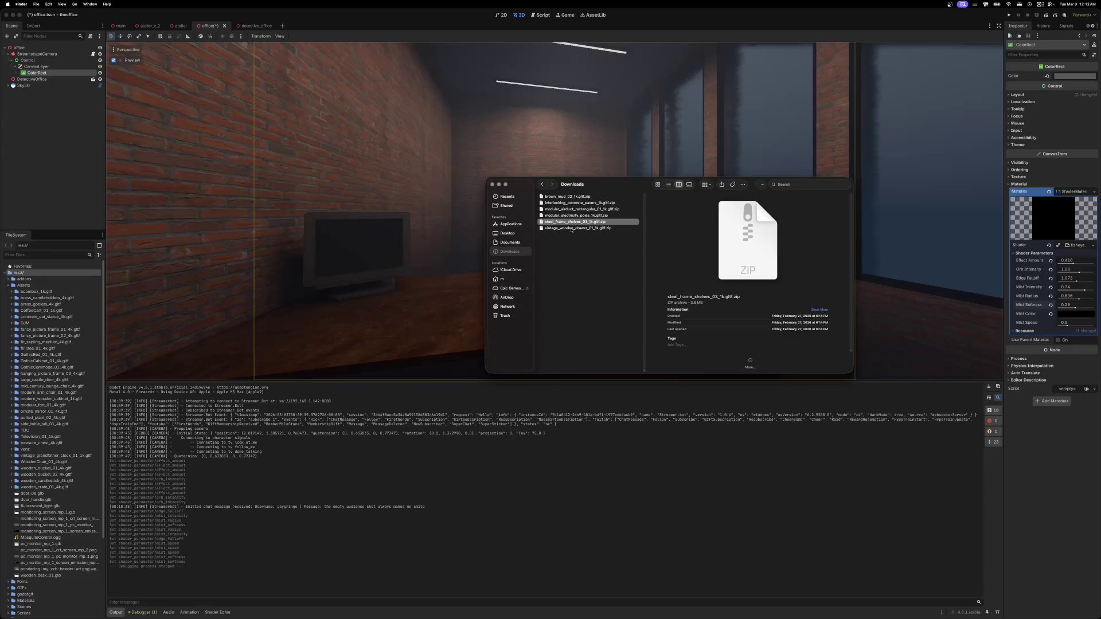
pyautogui.click(572, 229)
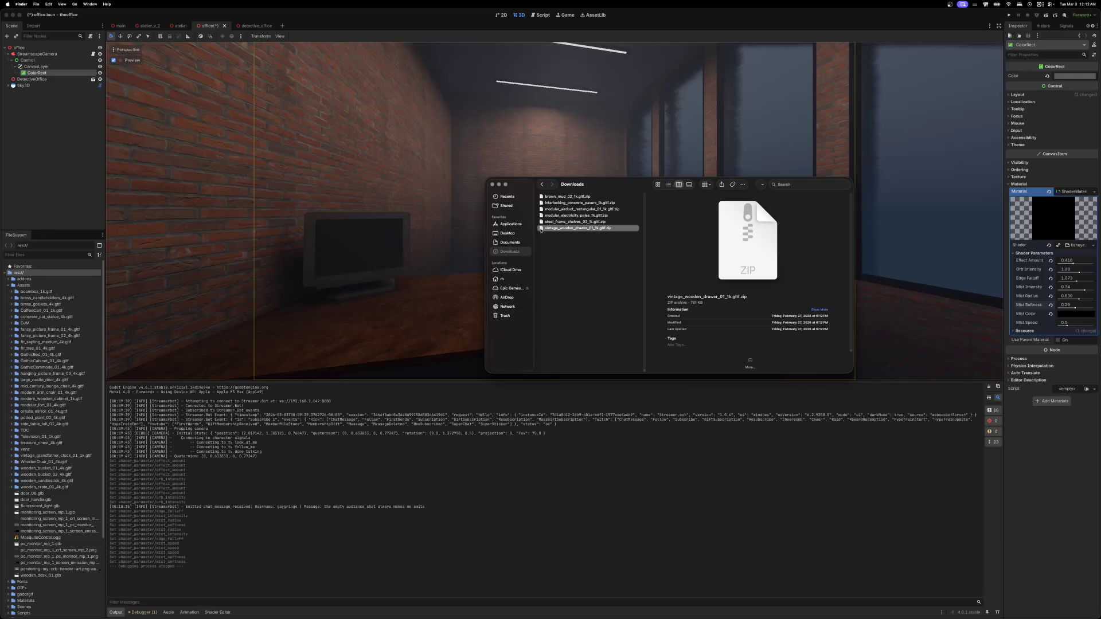
pyautogui.click(559, 223)
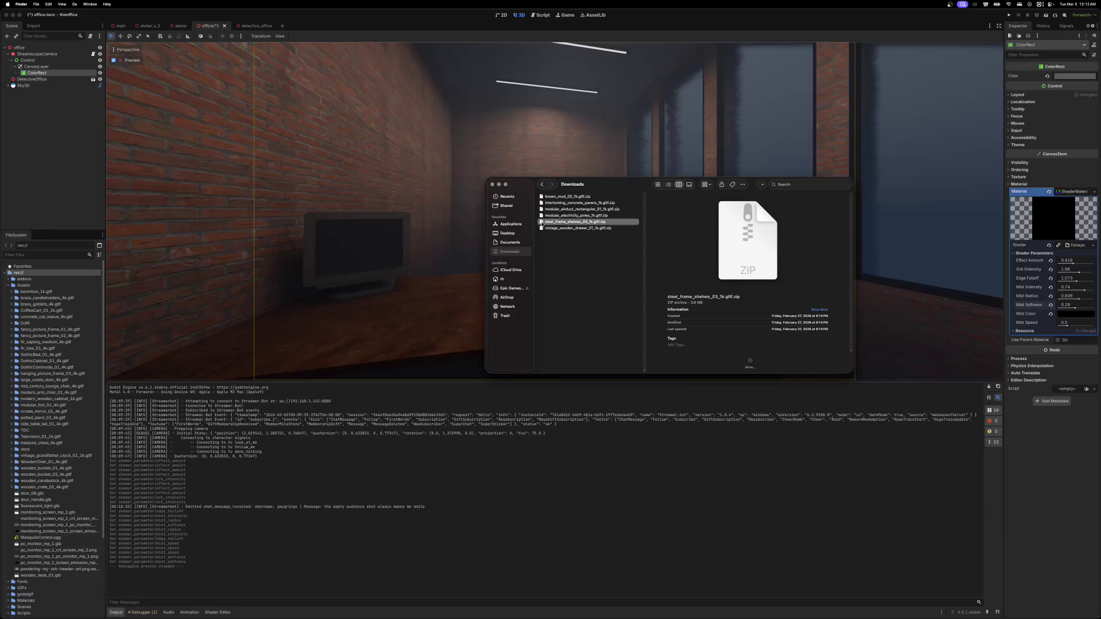
pyautogui.doubleClick(541, 223)
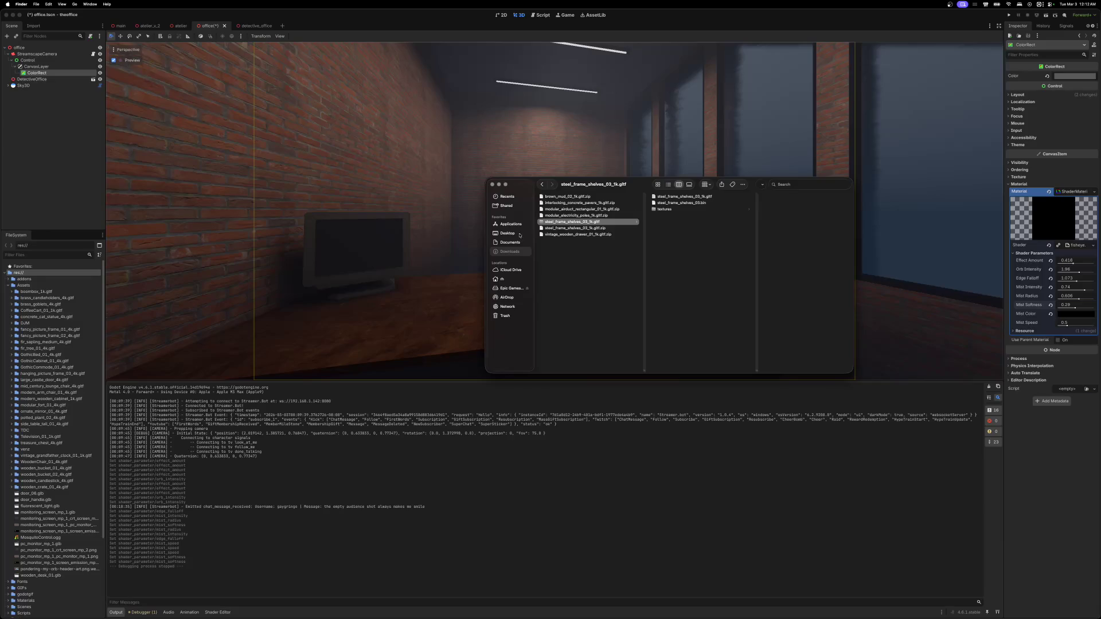
pyautogui.moveTo(539, 226); pyautogui.dragTo(37, 292)
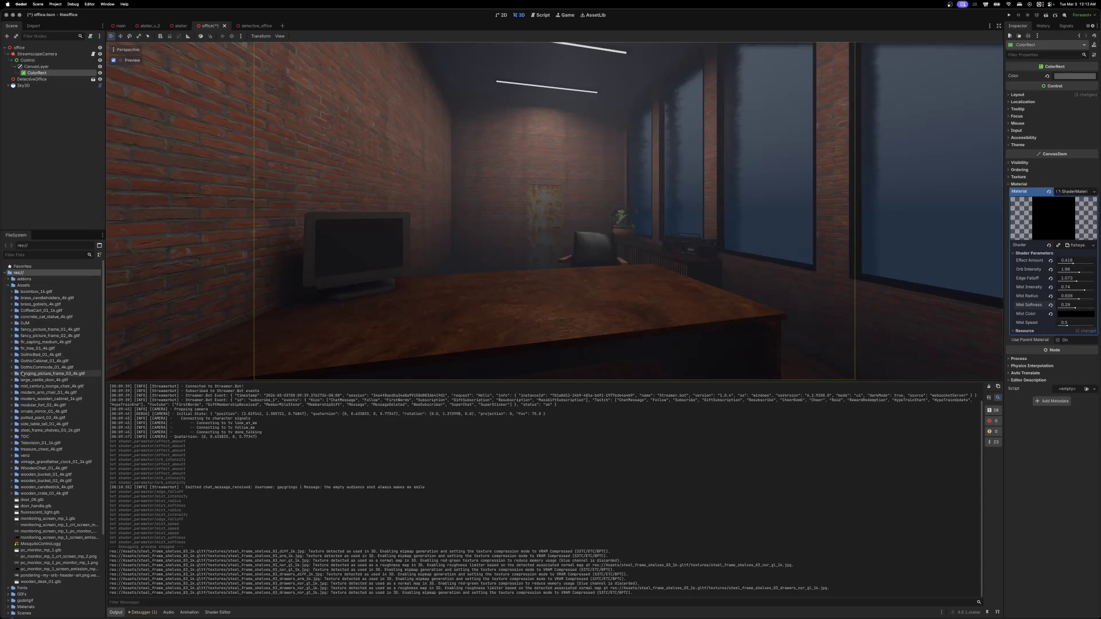
# - Open the steel_frame_shelves_03 glTF as a new inherited scene and view it from the front
pyautogui.click(17, 431)
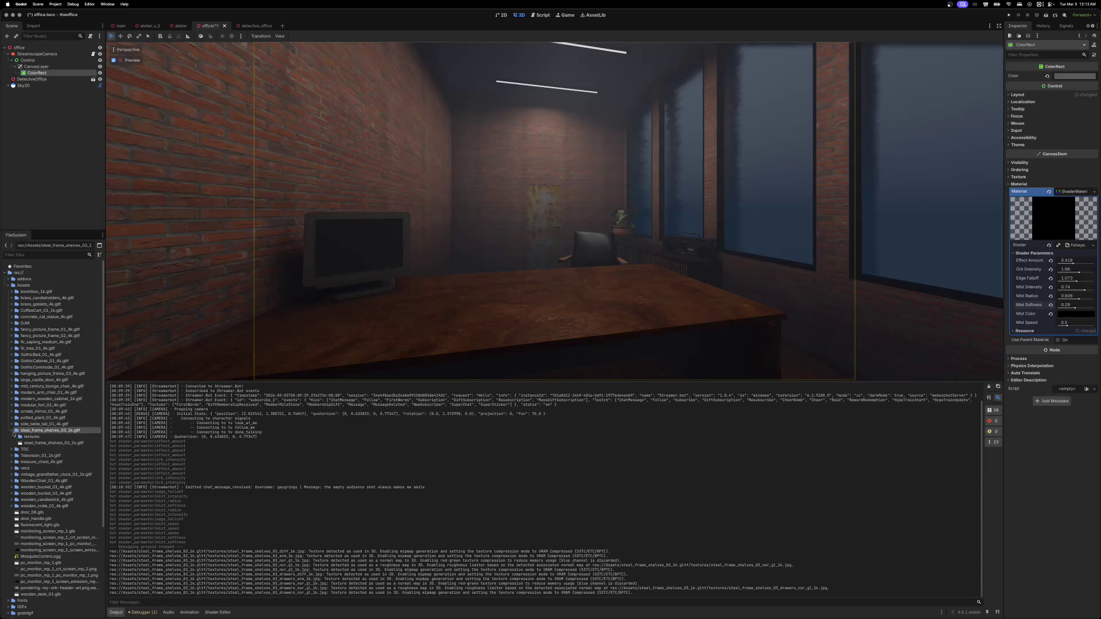
pyautogui.click(21, 445)
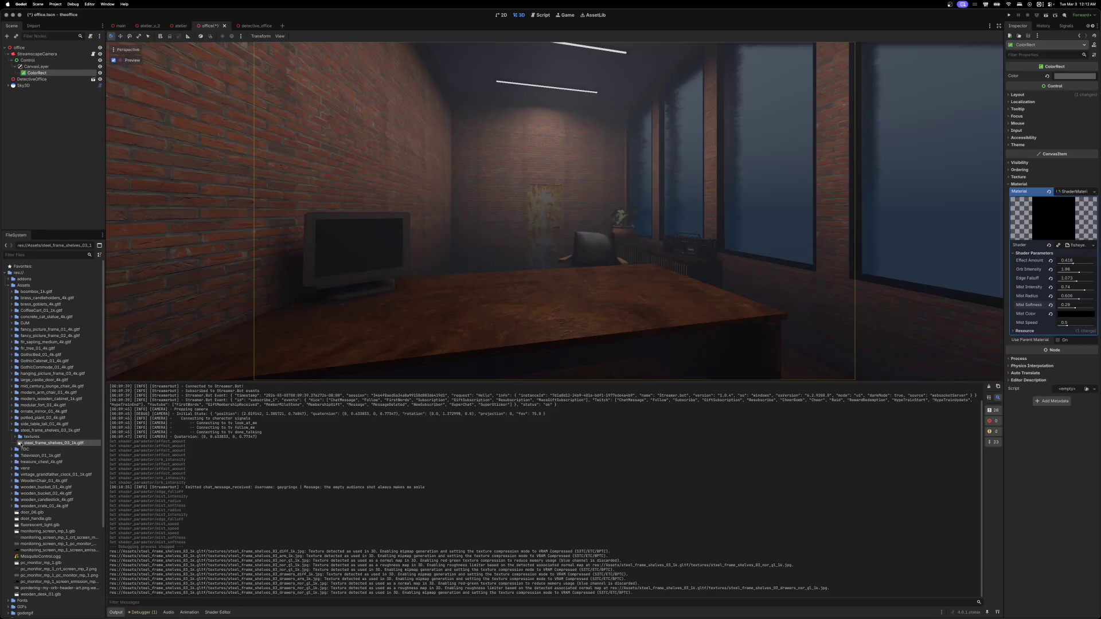
pyautogui.rightClick(20, 444)
pyautogui.click(52, 455)
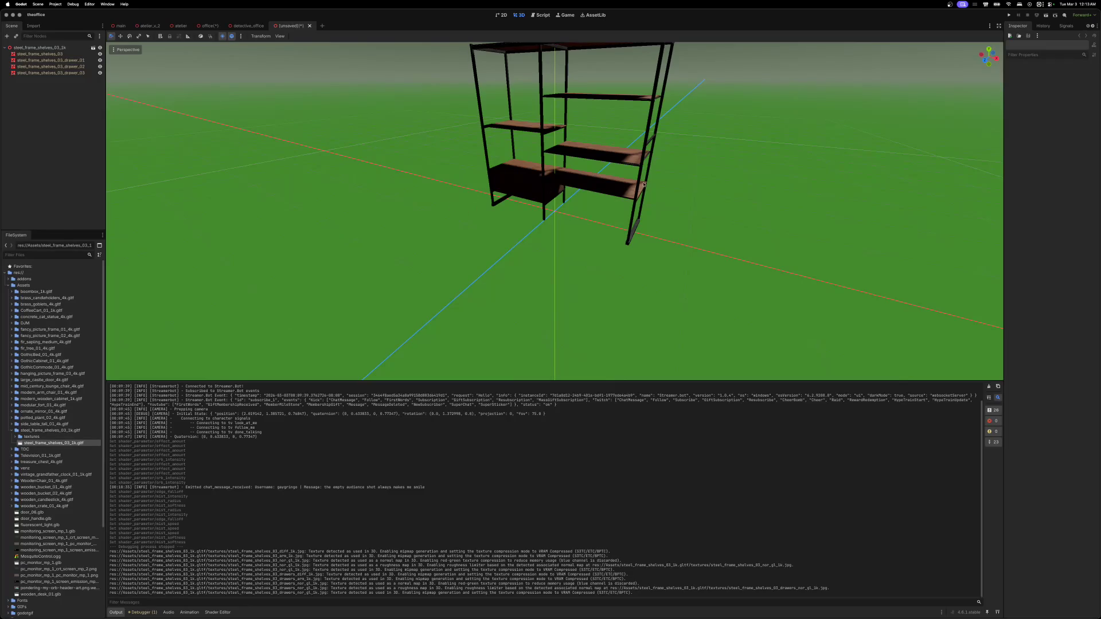
pyautogui.click(984, 60)
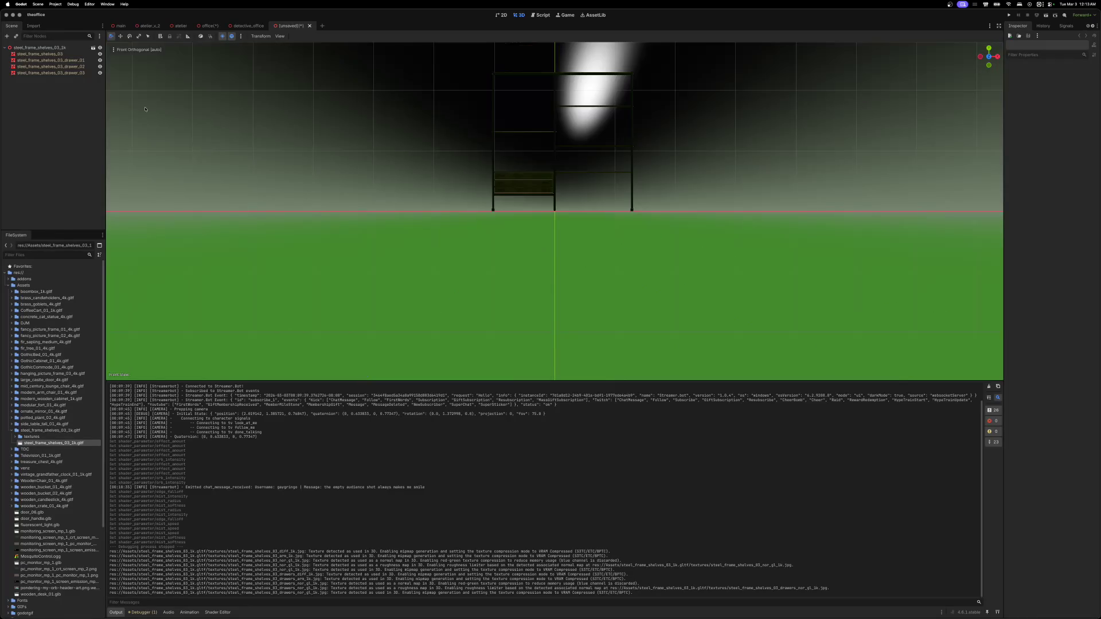
# - Rename the scene's root node to shelves and collapse its children
pyautogui.click(46, 54)
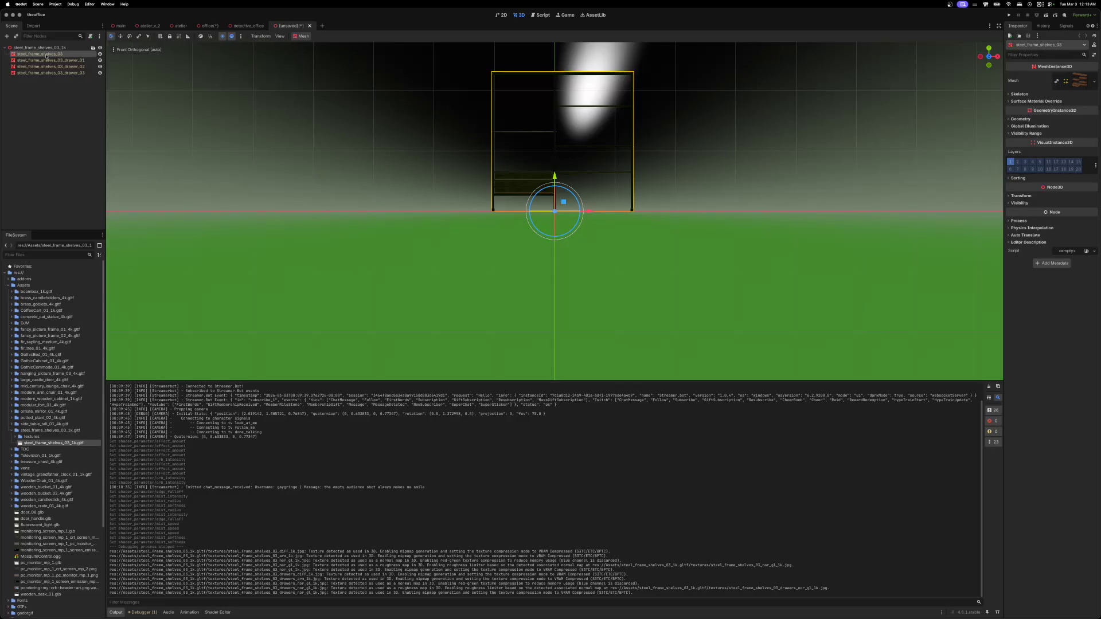
pyautogui.click(38, 48)
pyautogui.click(39, 48)
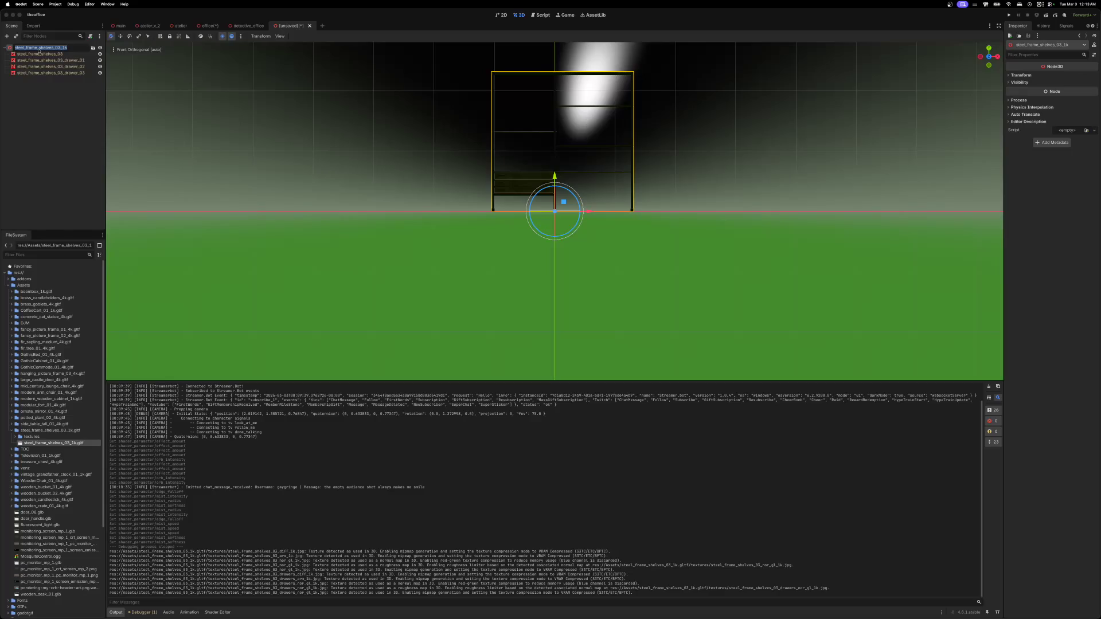
pyautogui.write('shelves')
pyautogui.press('Return')
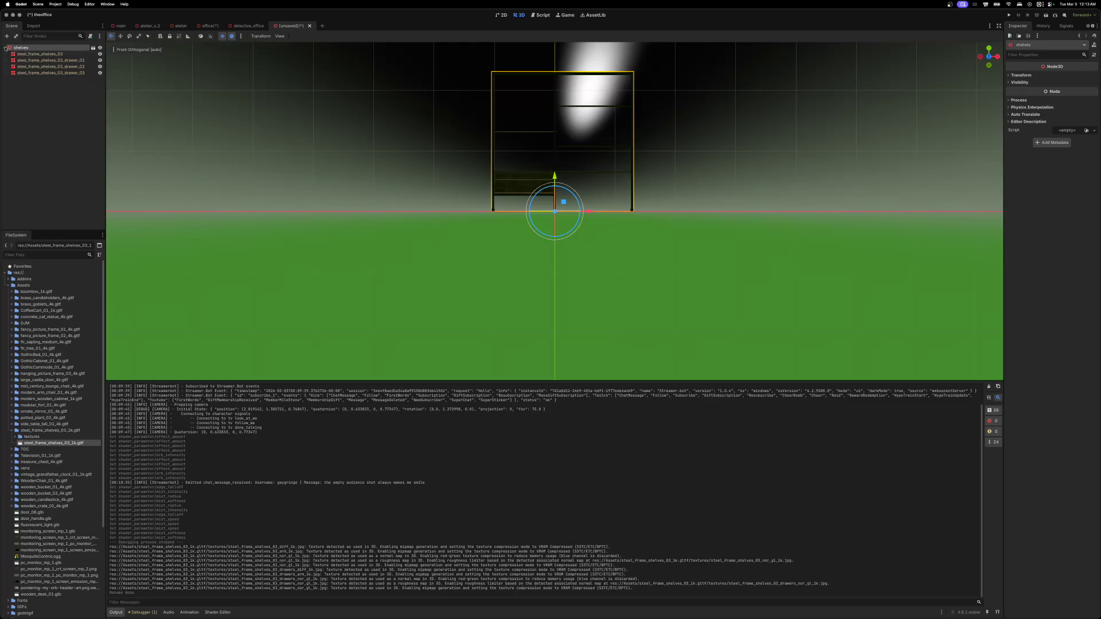
pyautogui.click(5, 48)
# - Save the scene as shelves.tscn in res://Scenes/Props, then close it
pyautogui.moveTo(248, 29)
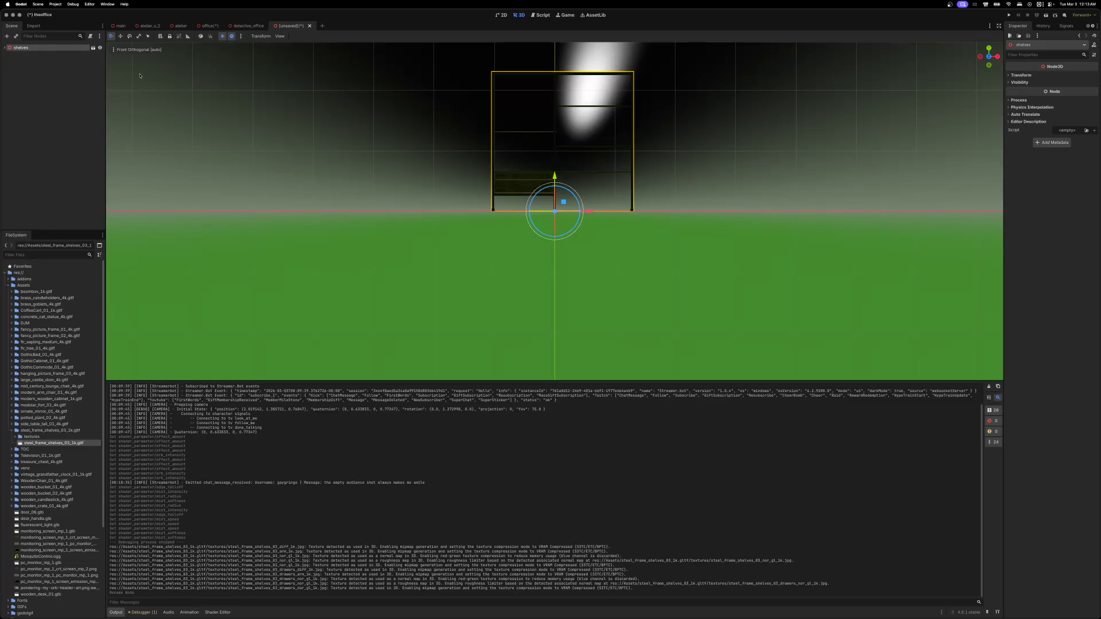
pyautogui.hotkey('ctrl', 's')
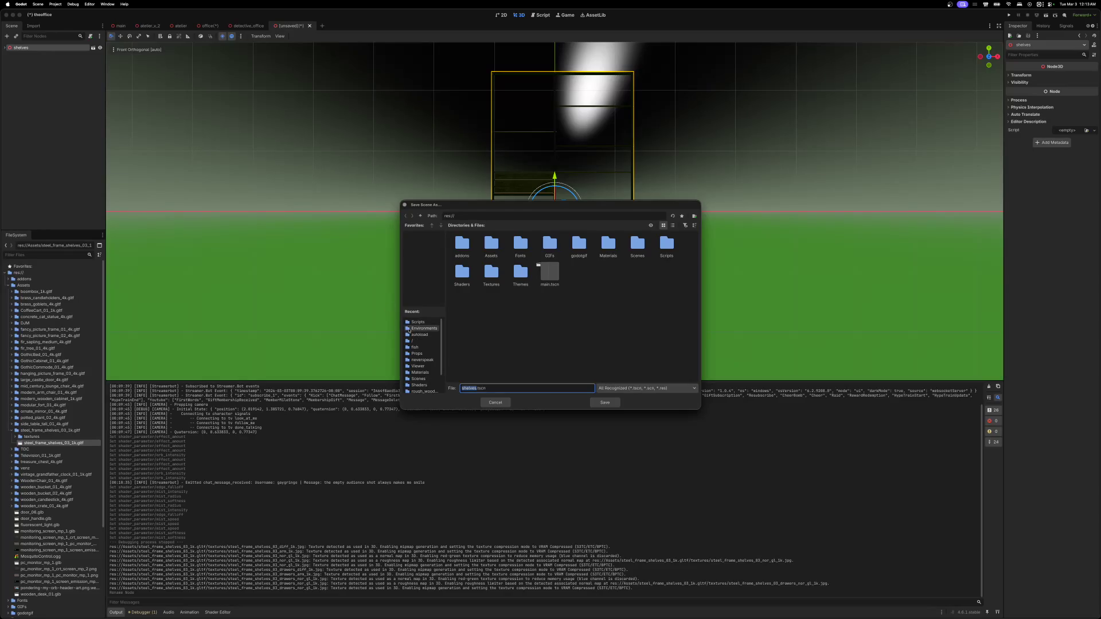
pyautogui.click(410, 379)
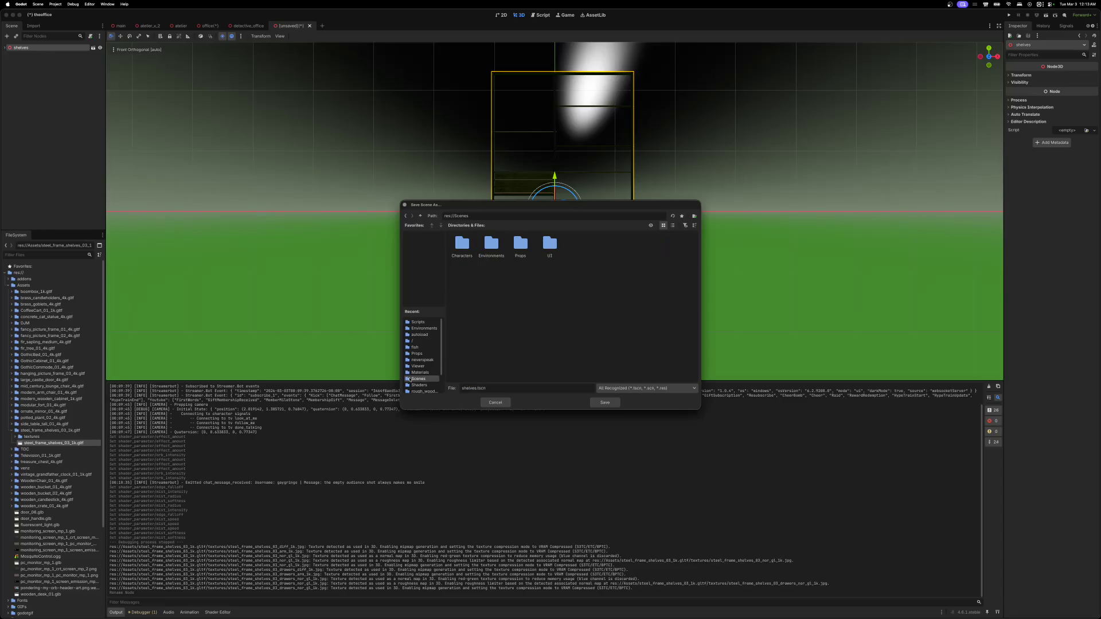
pyautogui.doubleClick(522, 244)
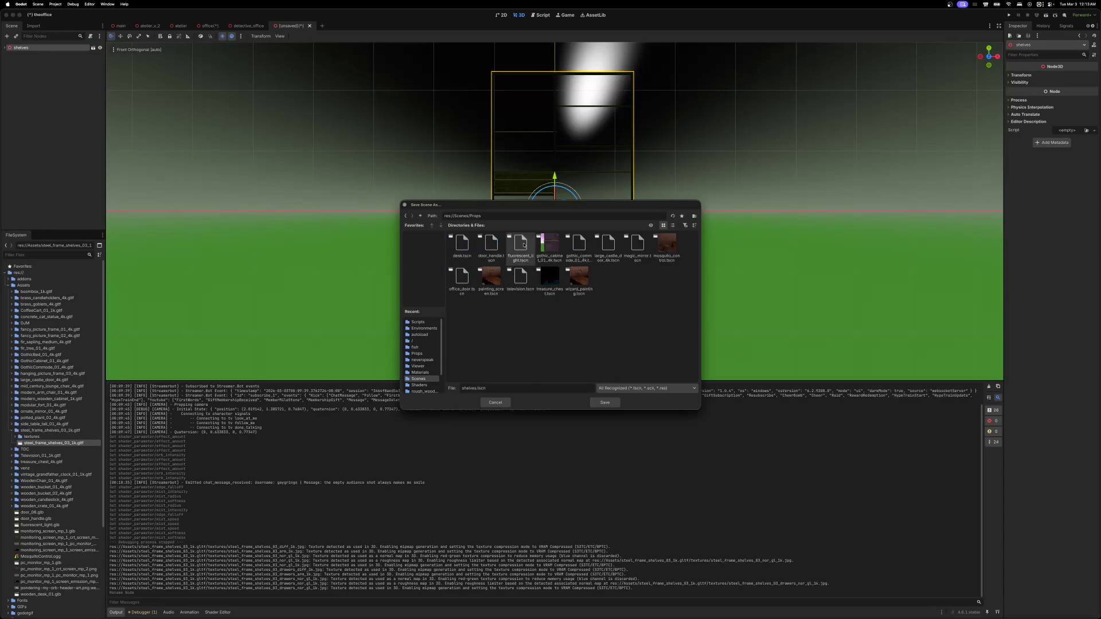
pyautogui.click(596, 403)
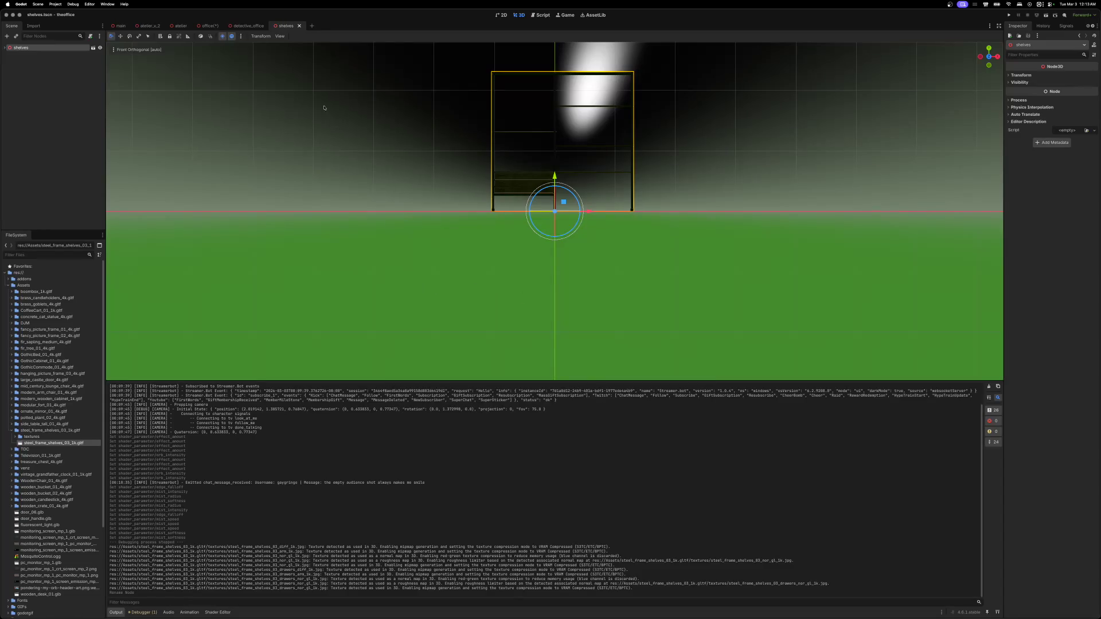
pyautogui.click(299, 26)
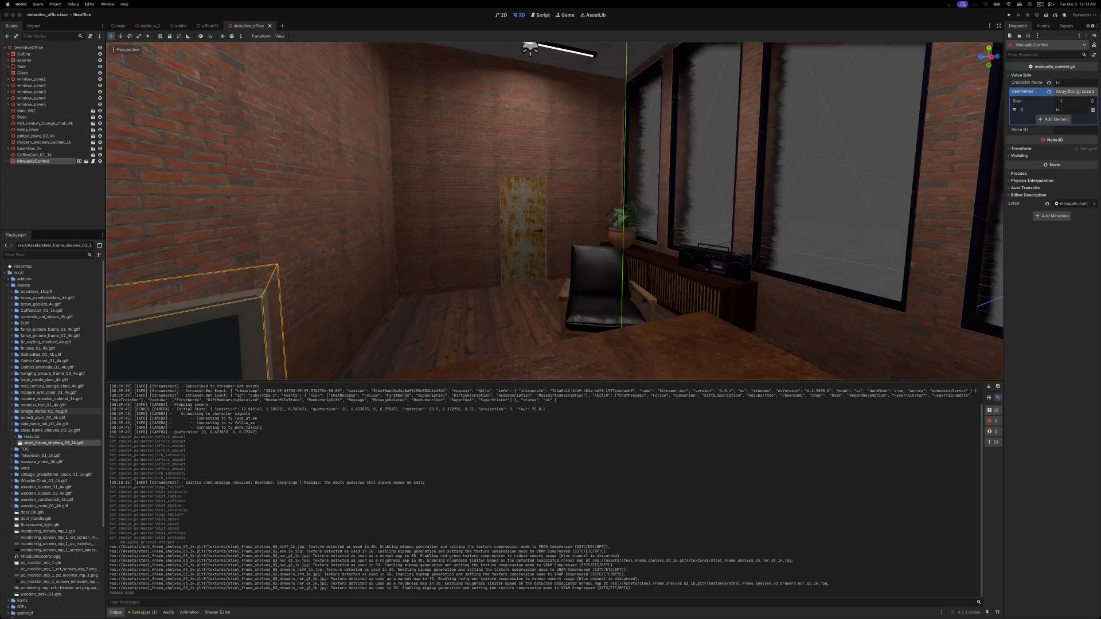
# - Drop the shelves glTF into the detective office scene and zoom in on it
pyautogui.moveTo(20, 444); pyautogui.dragTo(453, 332)
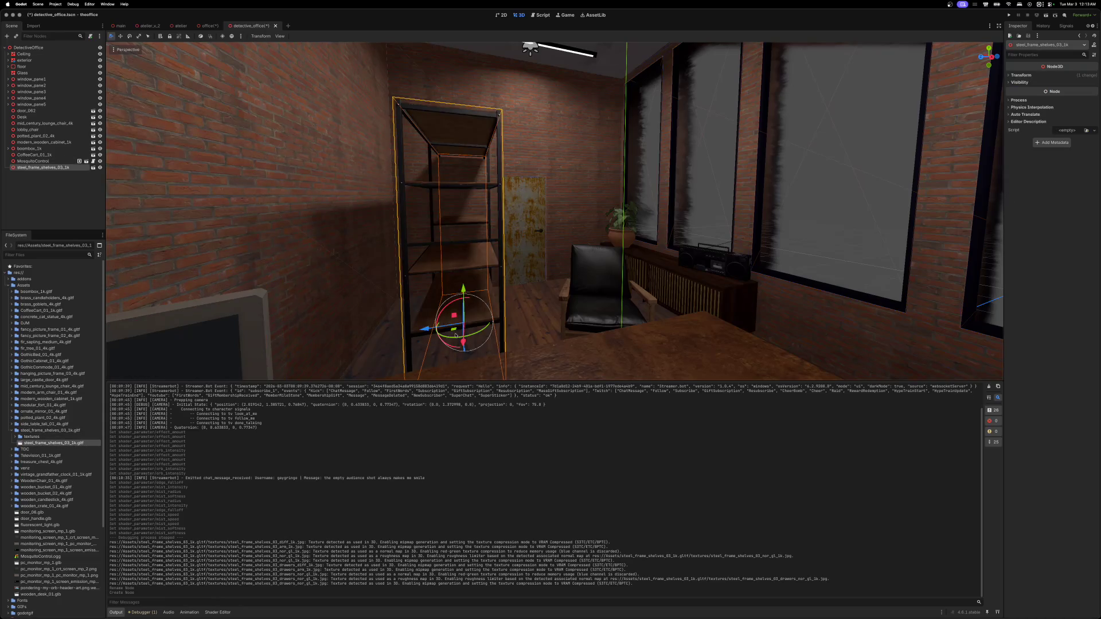
pyautogui.scroll(5, 453, 331)
pyautogui.moveTo(550, 212)
pyautogui.mouseDown()
pyautogui.moveTo(551, 281)
pyautogui.moveTo(459, 269)
pyautogui.moveTo(476, 264)
pyautogui.mouseUp()
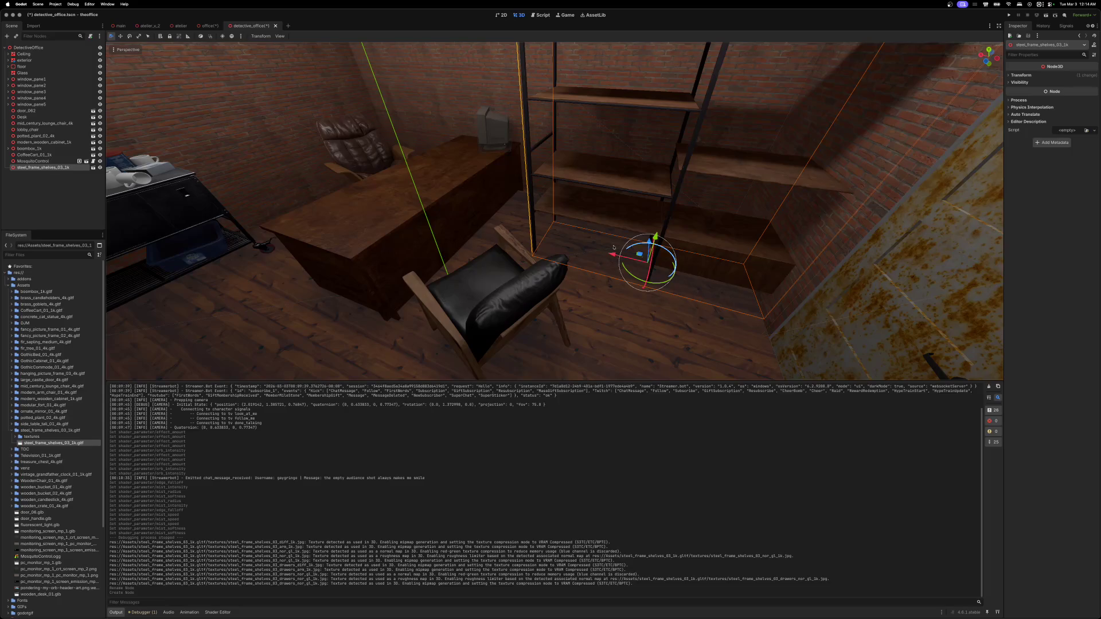
# - Set the shelf's Y rotation to 90 and slide it along X beside the coffee cart
pyautogui.click(1020, 75)
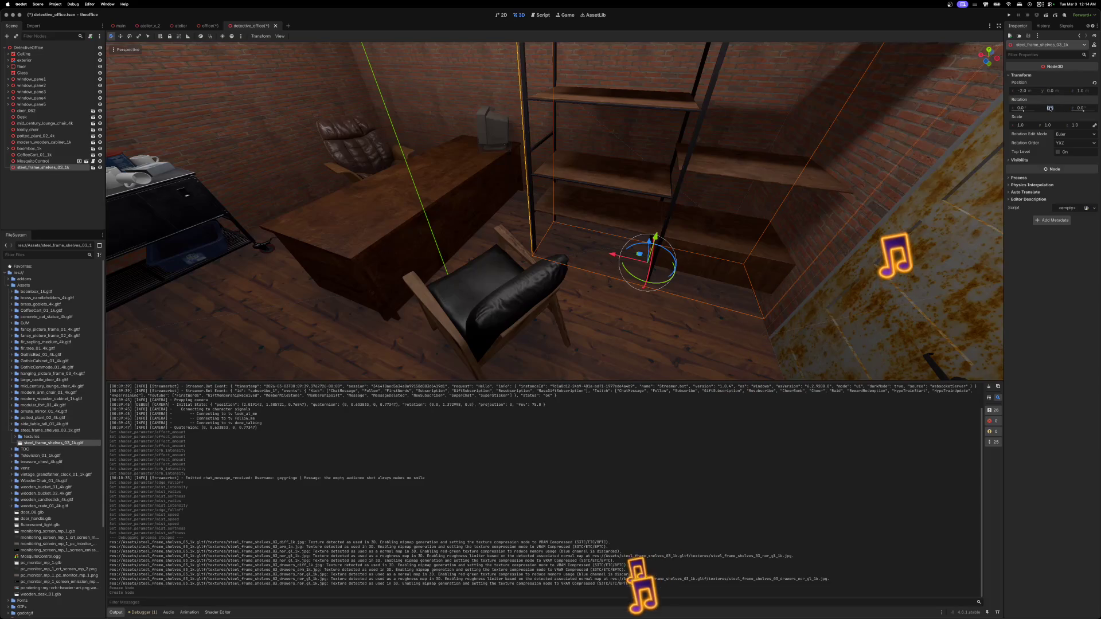
pyautogui.click(1050, 108)
pyautogui.write('90')
pyautogui.press('Return')
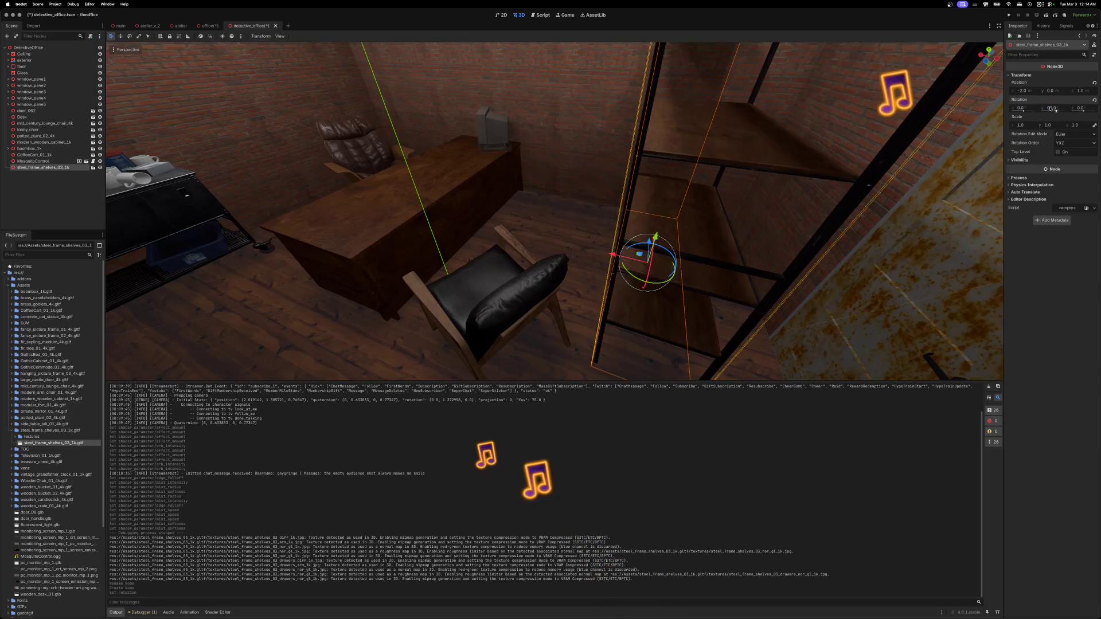
pyautogui.moveTo(613, 254)
pyautogui.mouseDown()
pyautogui.moveTo(473, 235)
pyautogui.moveTo(356, 185)
pyautogui.mouseUp()
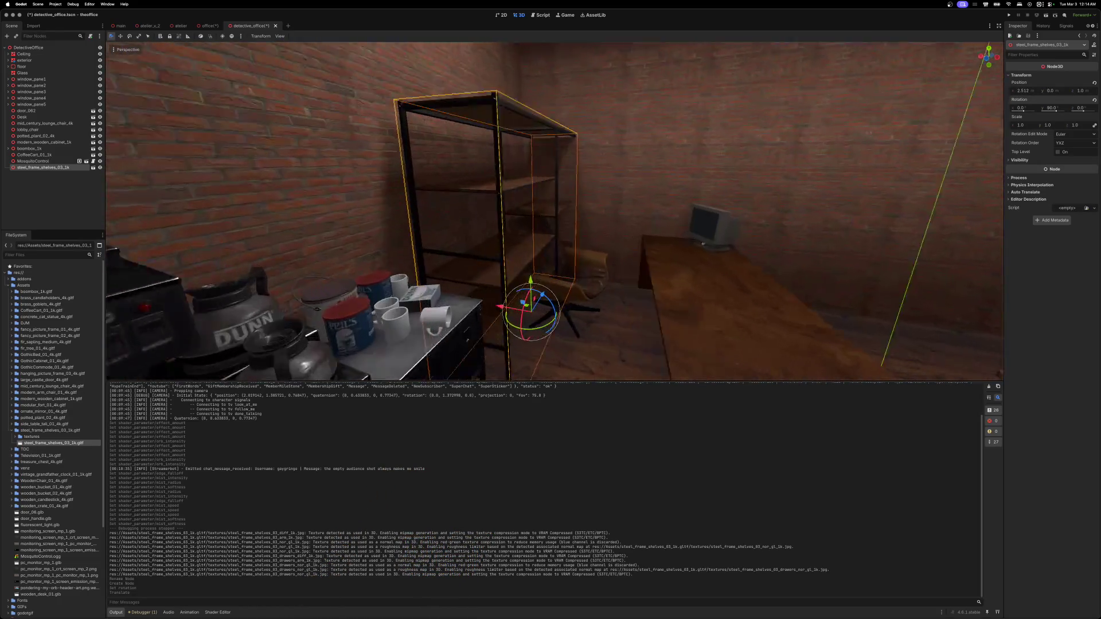
pyautogui.moveTo(435, 212)
pyautogui.mouseDown()
pyautogui.moveTo(542, 238)
pyautogui.moveTo(556, 271)
pyautogui.mouseUp()
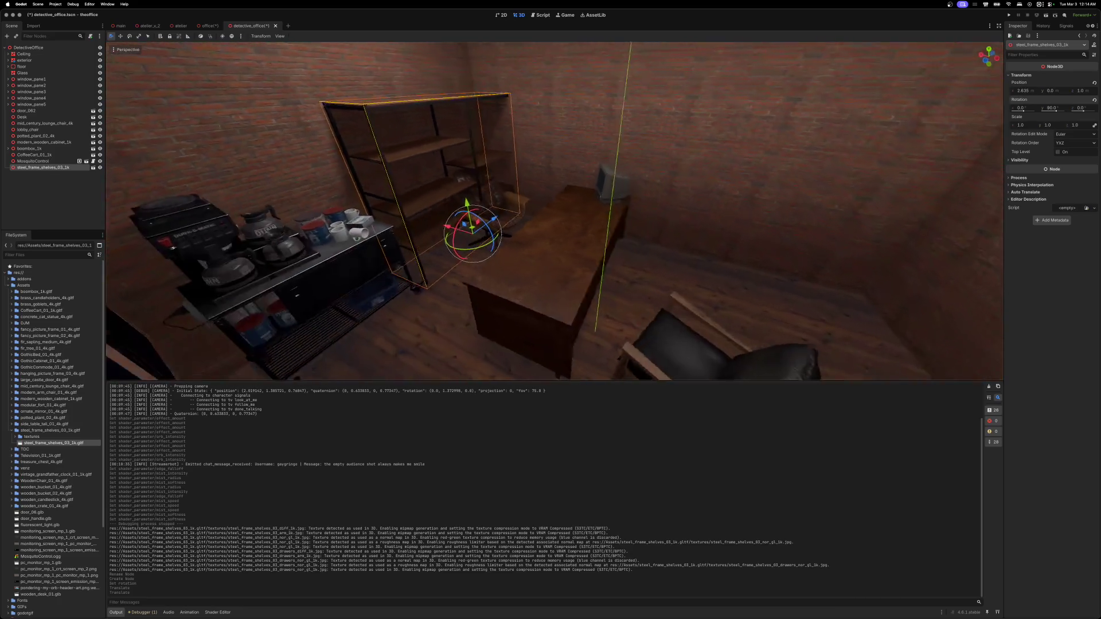
# - Shift the desk, monitor and lounge chair together along X
pyautogui.press('a')
pyautogui.click(612, 197)
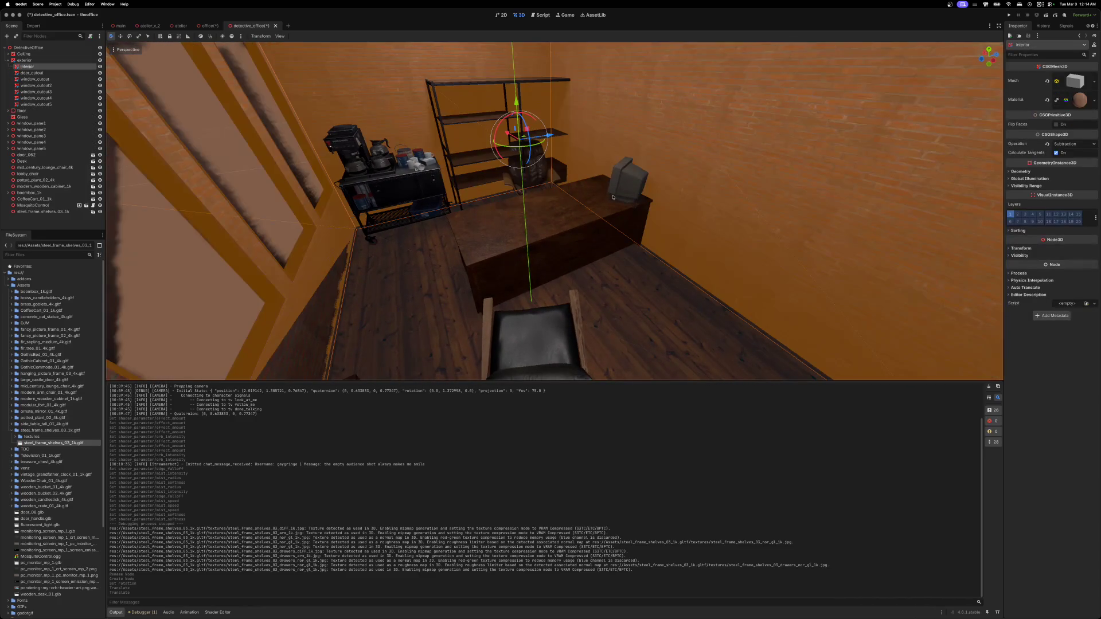
pyautogui.click(567, 236)
pyautogui.keyDown('shift'); pyautogui.click(630, 181); pyautogui.keyUp('shift')
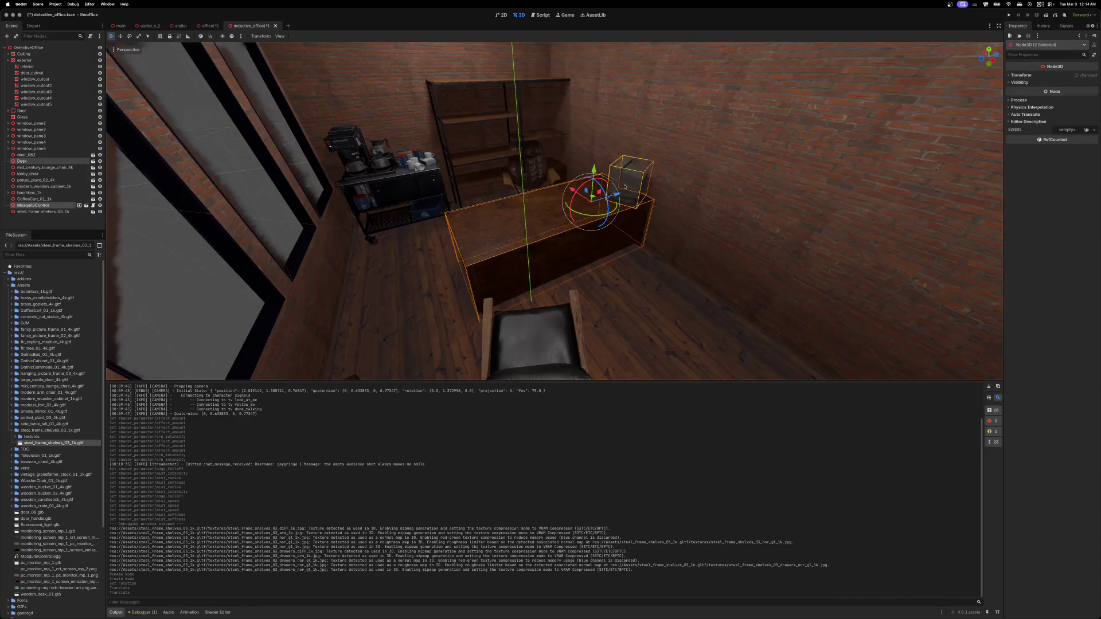
pyautogui.press('w')
pyautogui.keyDown('shift'); pyautogui.click(603, 222); pyautogui.keyUp('shift')
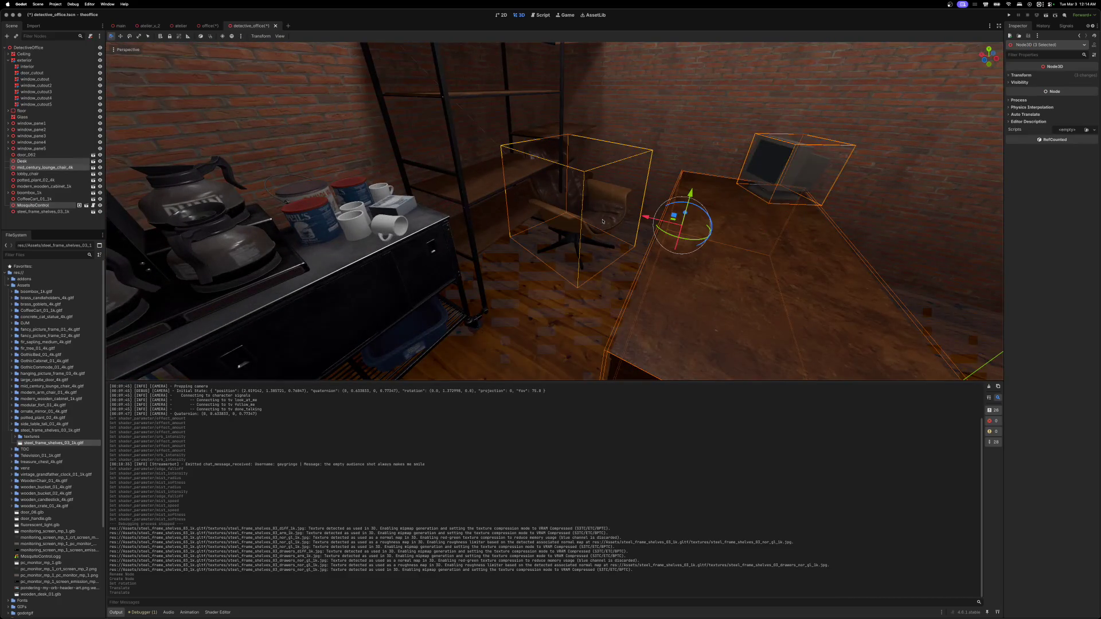
pyautogui.moveTo(646, 217); pyautogui.dragTo(716, 241)
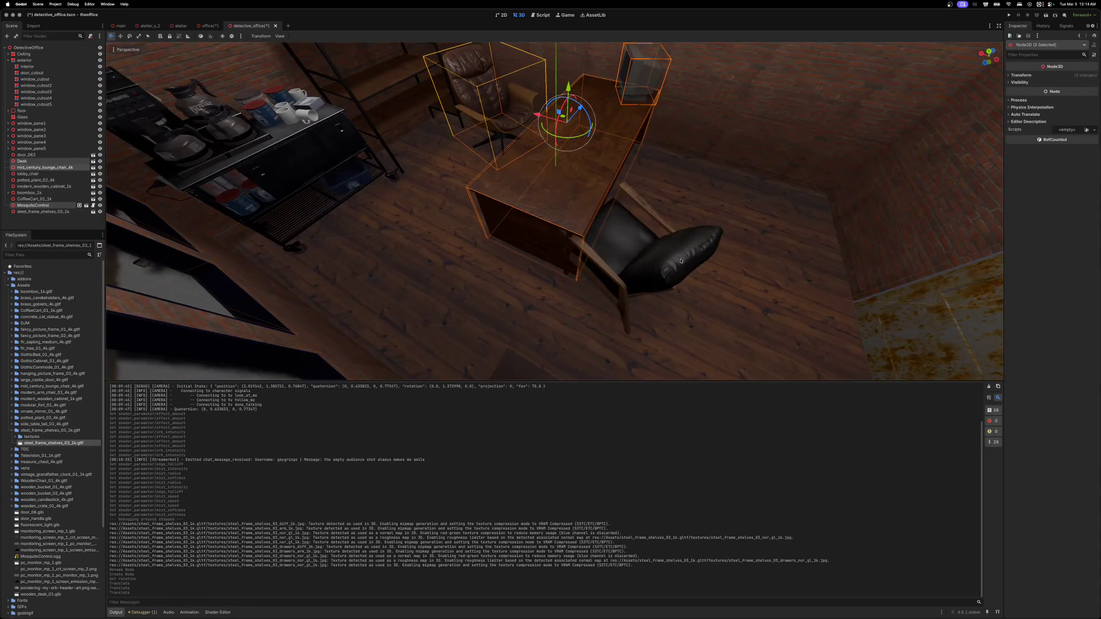
# - Move the lobby chair to a new spot across the floor
pyautogui.click(603, 278)
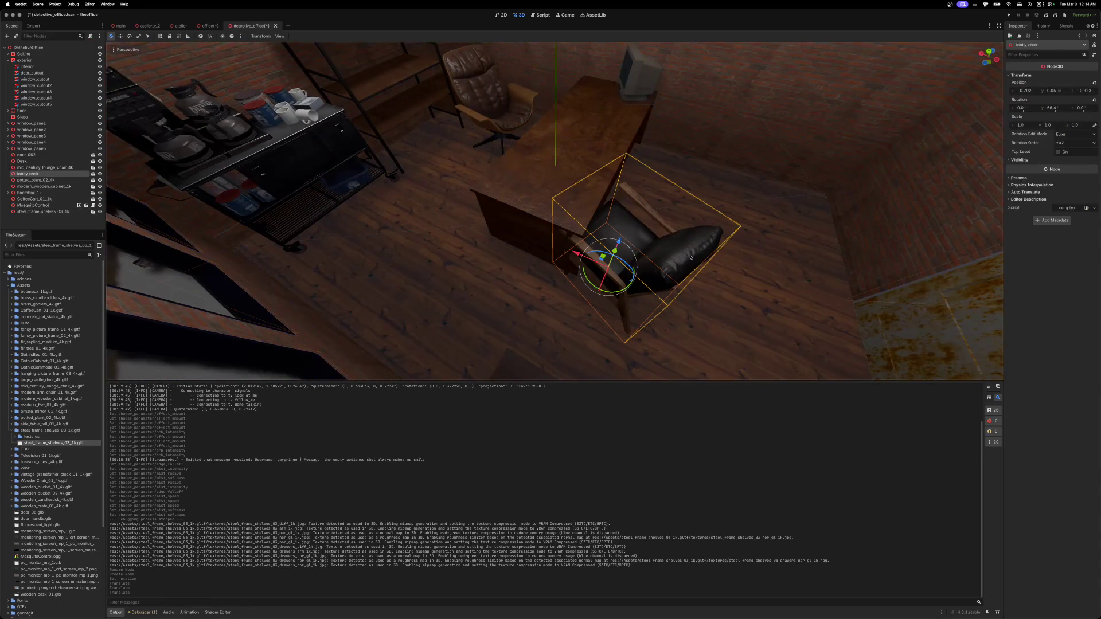
pyautogui.scroll(5, 603, 278)
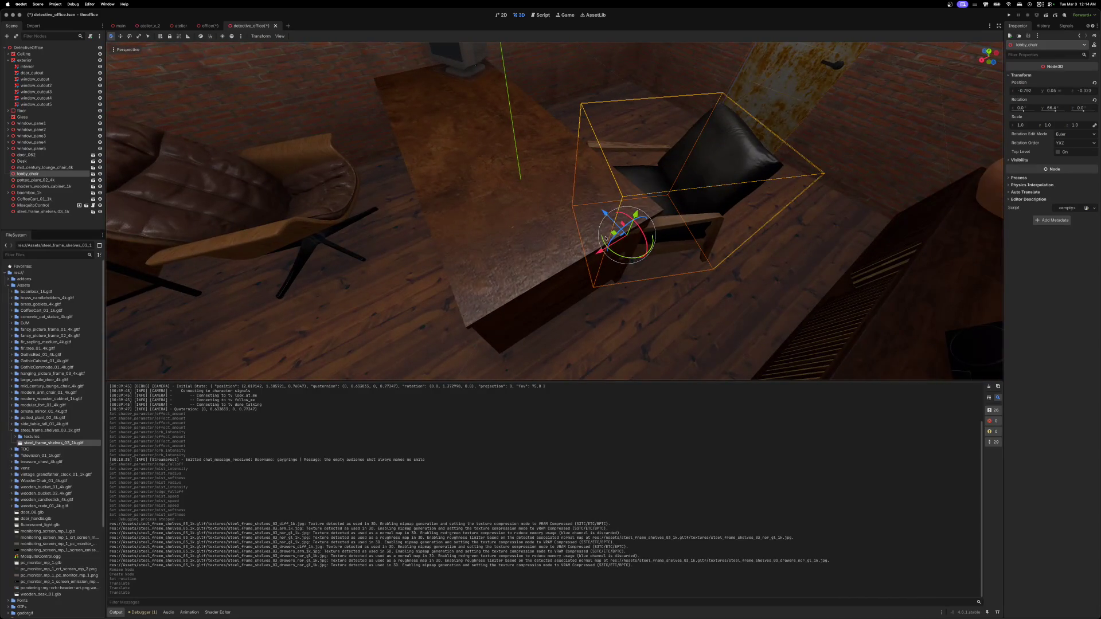
pyautogui.moveTo(606, 238); pyautogui.dragTo(596, 131)
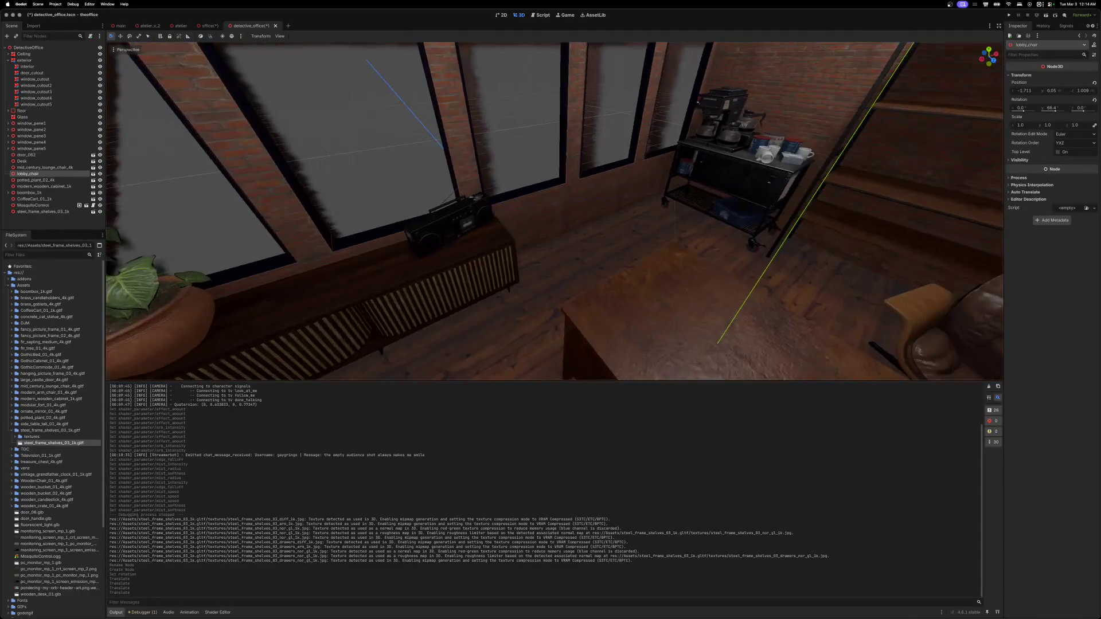
# - Raise the boombox up off the wooden cabinet
pyautogui.click(504, 268)
pyautogui.keyDown('shift'); pyautogui.click(533, 209); pyautogui.keyUp('shift')
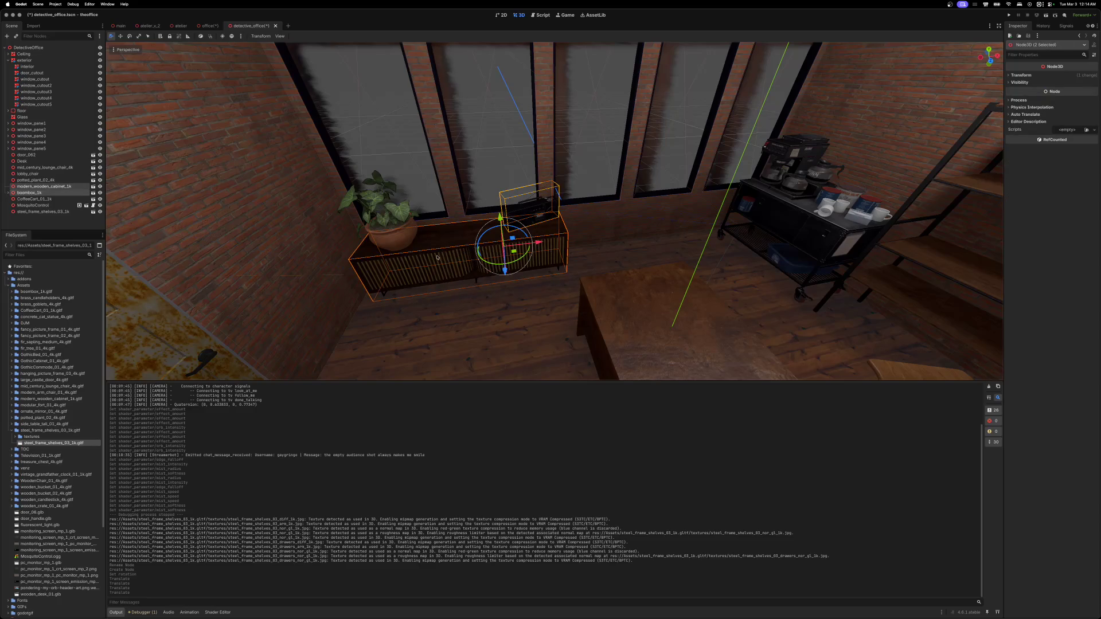
pyautogui.click(614, 322)
pyautogui.click(530, 210)
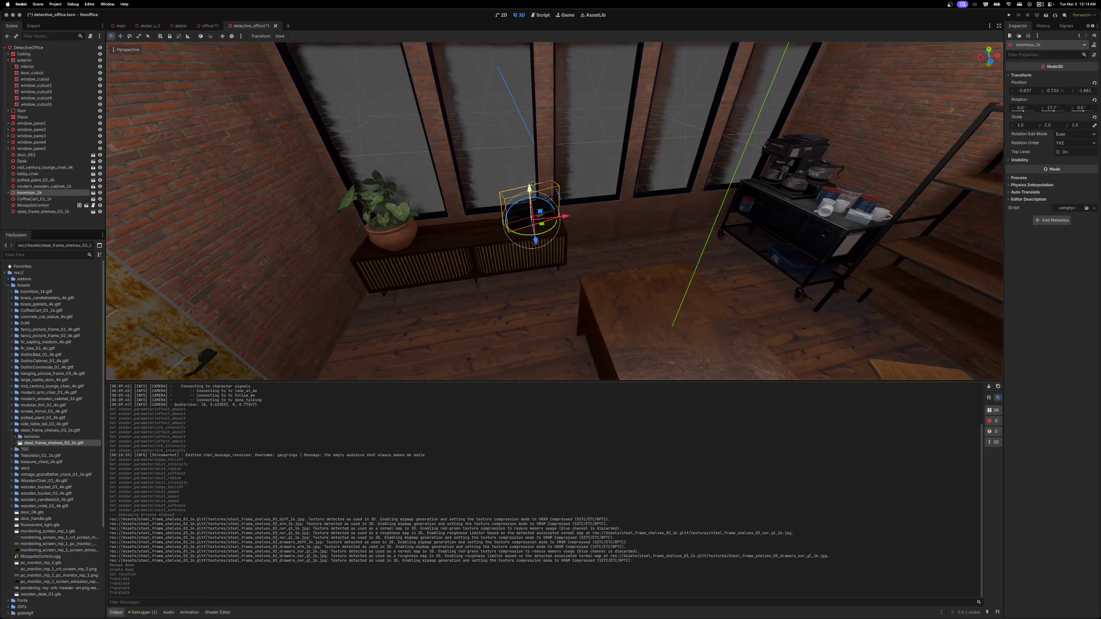
pyautogui.moveTo(529, 189)
pyautogui.mouseDown()
pyautogui.moveTo(527, 117)
pyautogui.moveTo(775, 136)
pyautogui.mouseUp()
pyautogui.scroll(5, 705, 181)
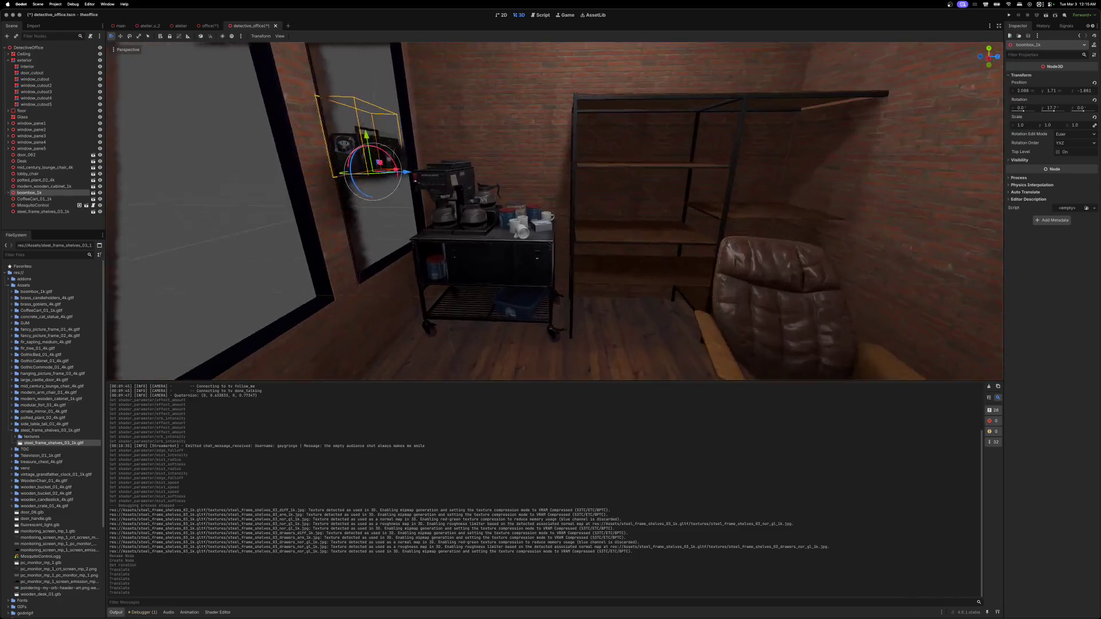
pyautogui.hscroll(-5, 378, 195)
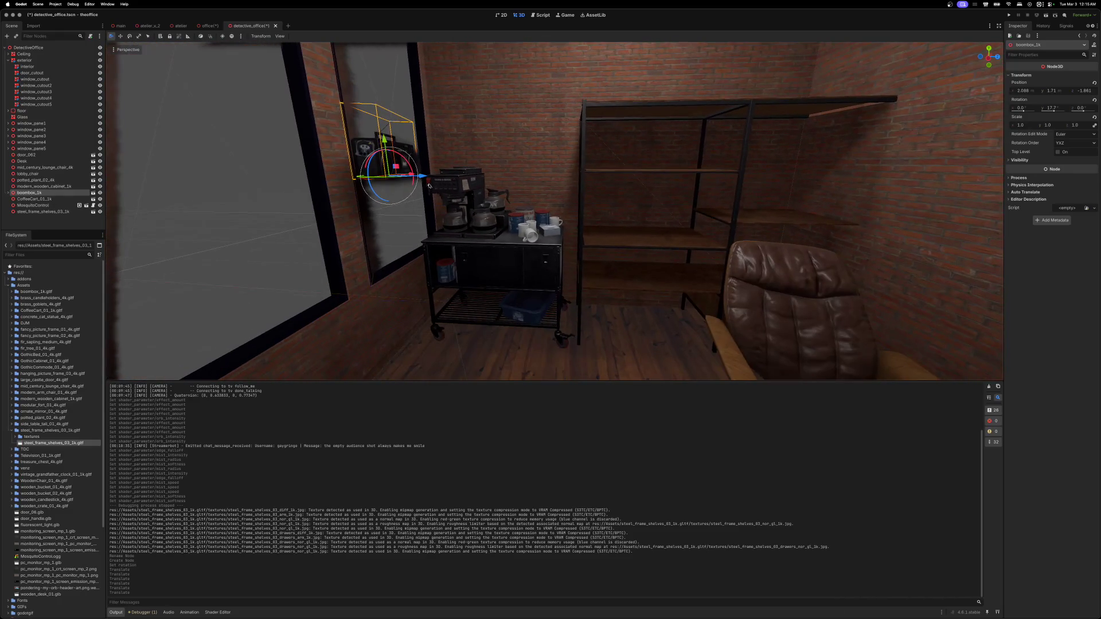
# - Slide the boombox over to the shelving unit and turn it about 90° to face the room
pyautogui.moveTo(416, 175); pyautogui.dragTo(631, 202)
pyautogui.scroll(5, 602, 209)
pyautogui.scroll(-6, 577, 217)
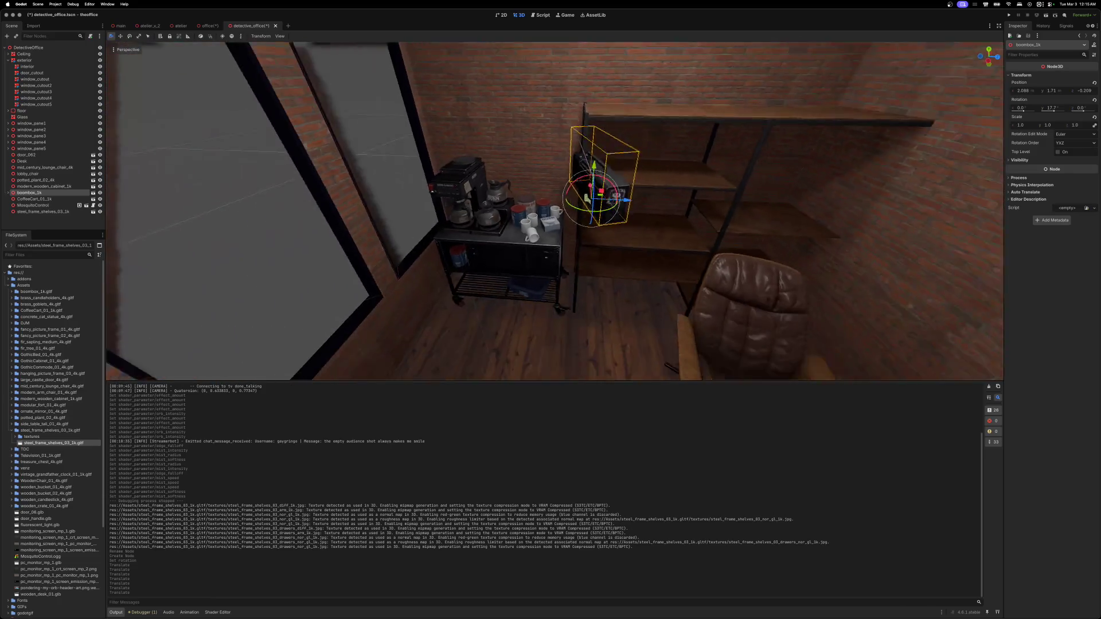
pyautogui.moveTo(555, 208)
pyautogui.mouseDown()
pyautogui.moveTo(522, 206)
pyautogui.moveTo(593, 198)
pyautogui.moveTo(565, 196)
pyautogui.moveTo(536, 175)
pyautogui.moveTo(602, 172)
pyautogui.moveTo(648, 115)
pyautogui.mouseUp()
# - Frame the boombox and lift it slightly so it rests on the shelf
pyautogui.press('w')
pyautogui.hscroll(-5, 561, 194)
pyautogui.press('f')
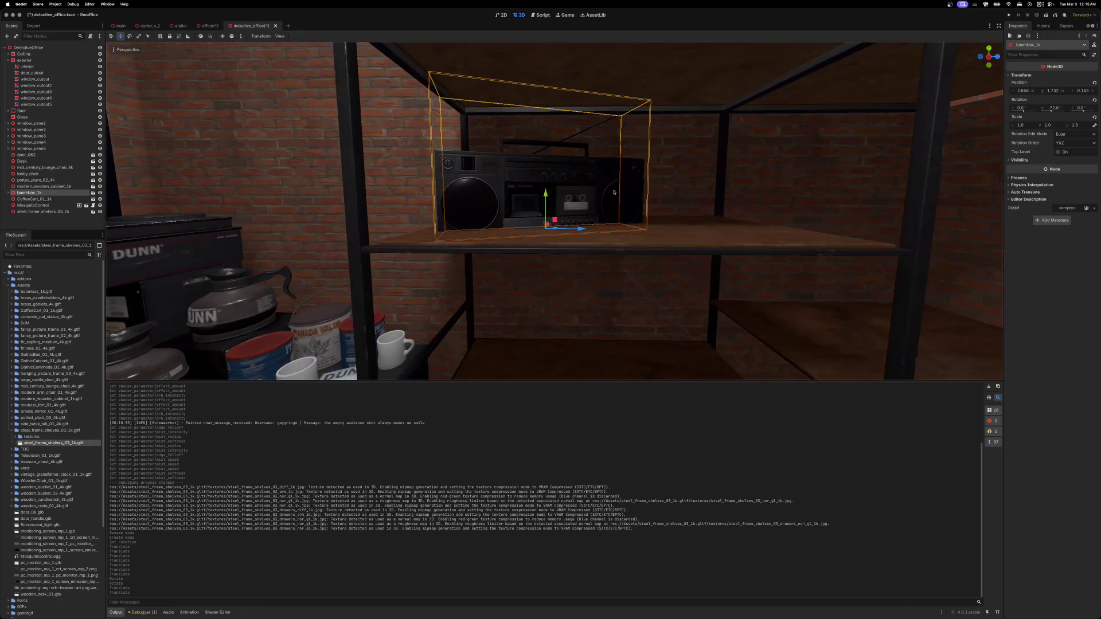
pyautogui.moveTo(552, 196); pyautogui.dragTo(548, 188)
pyautogui.scroll(-5, 548, 189)
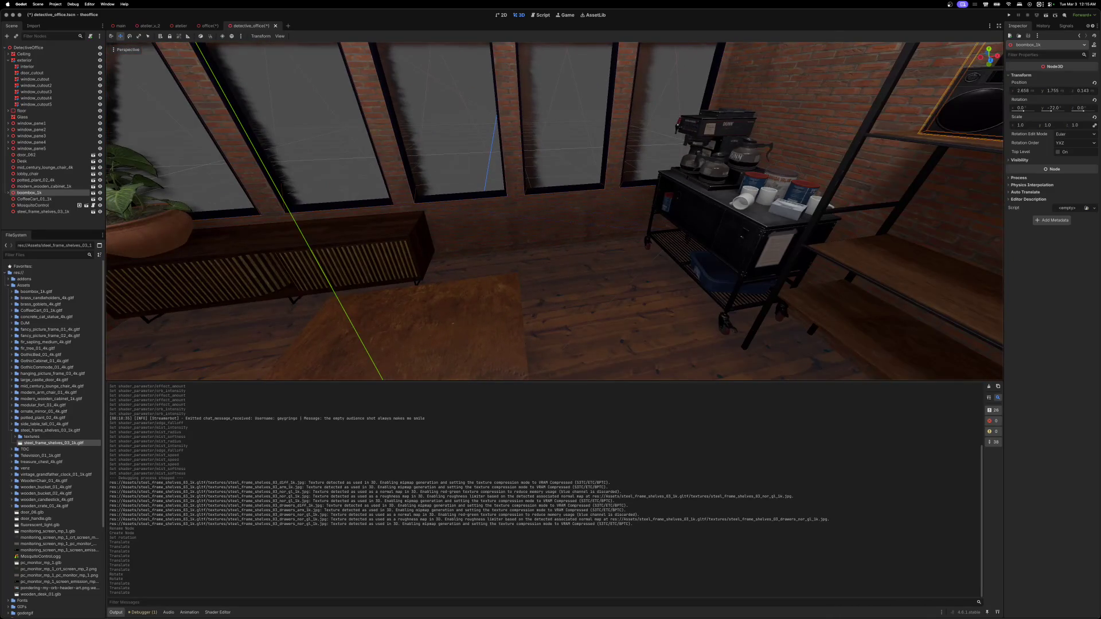
# - Reset the coffee cart's rotation, move it left, and slide the wooden cabinet along the window wall
pyautogui.click(731, 217)
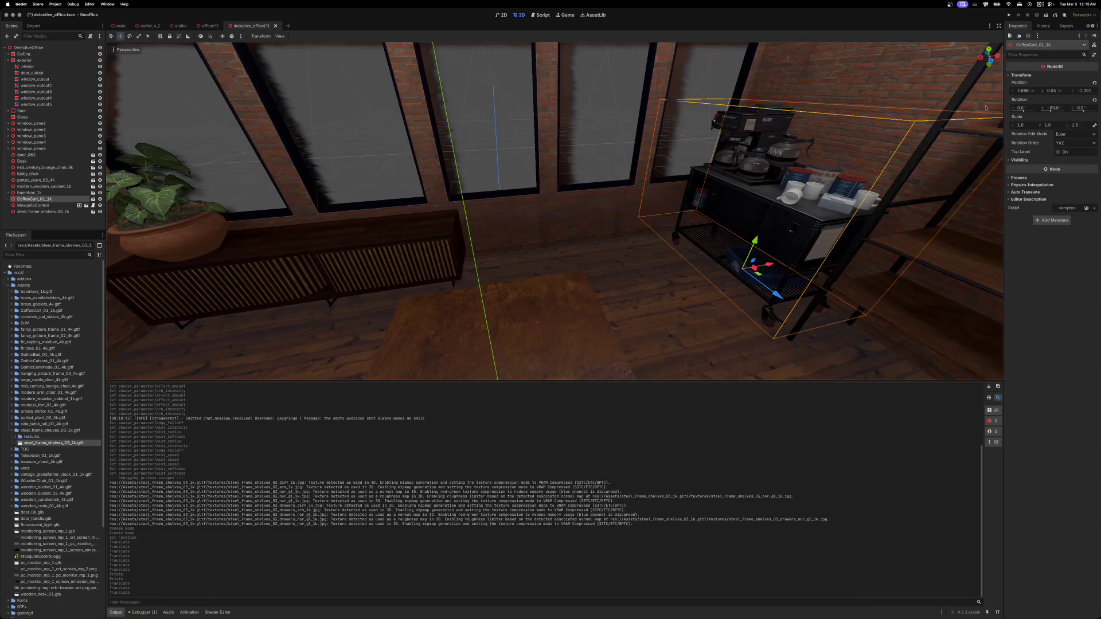
pyautogui.click(1094, 101)
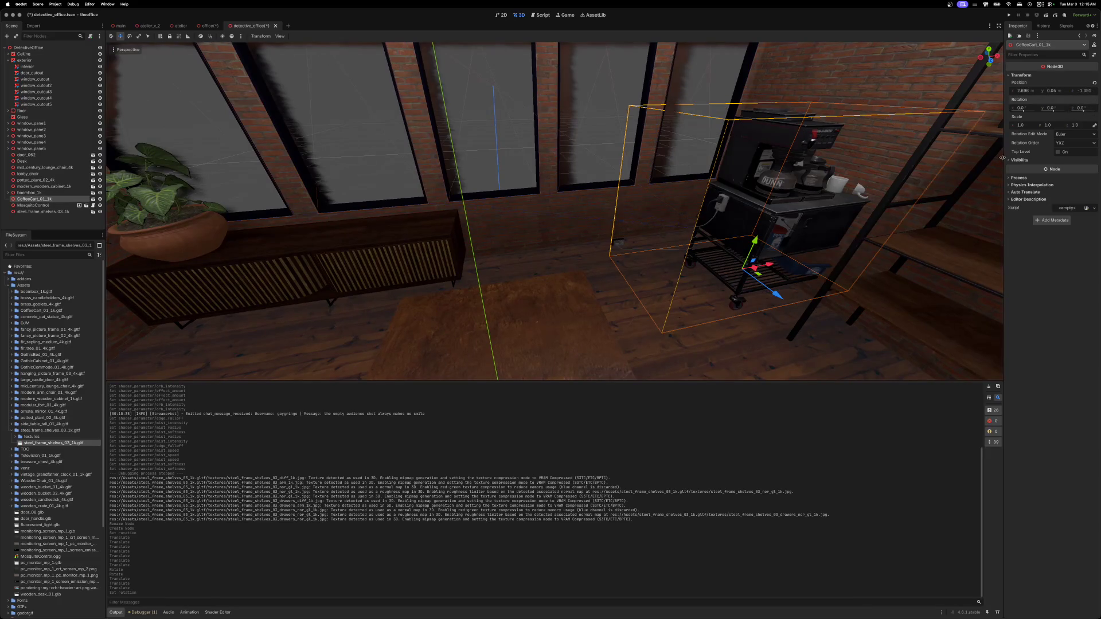
pyautogui.moveTo(771, 267)
pyautogui.mouseDown()
pyautogui.moveTo(464, 325)
pyautogui.moveTo(220, 329)
pyautogui.mouseUp()
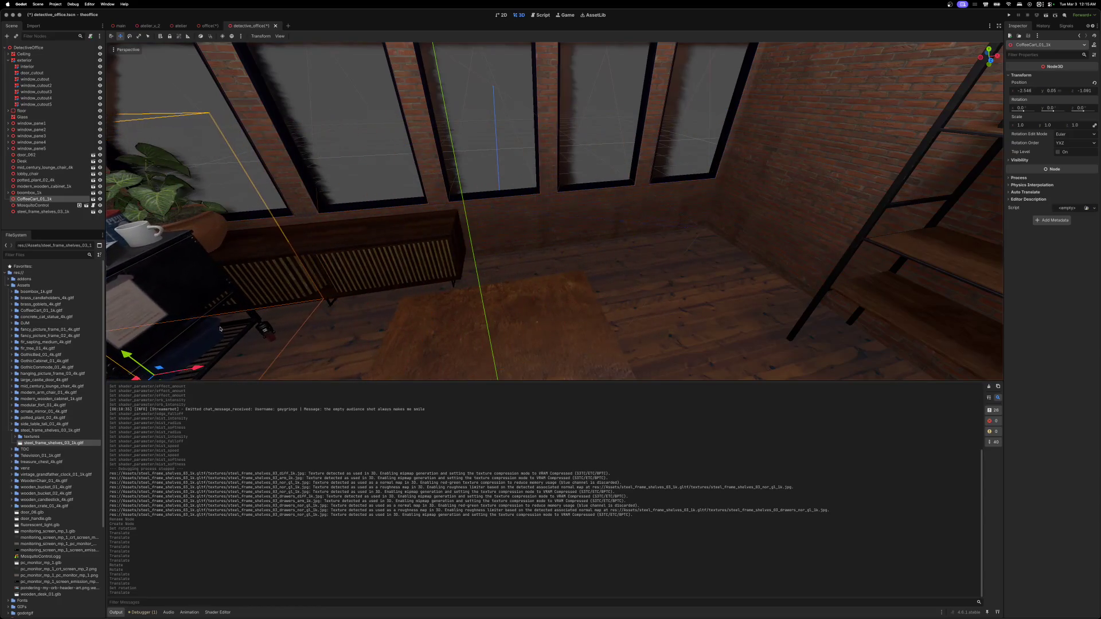
pyautogui.click(417, 266)
pyautogui.moveTo(366, 288)
pyautogui.mouseDown()
pyautogui.moveTo(510, 289)
pyautogui.moveTo(665, 268)
pyautogui.mouseUp()
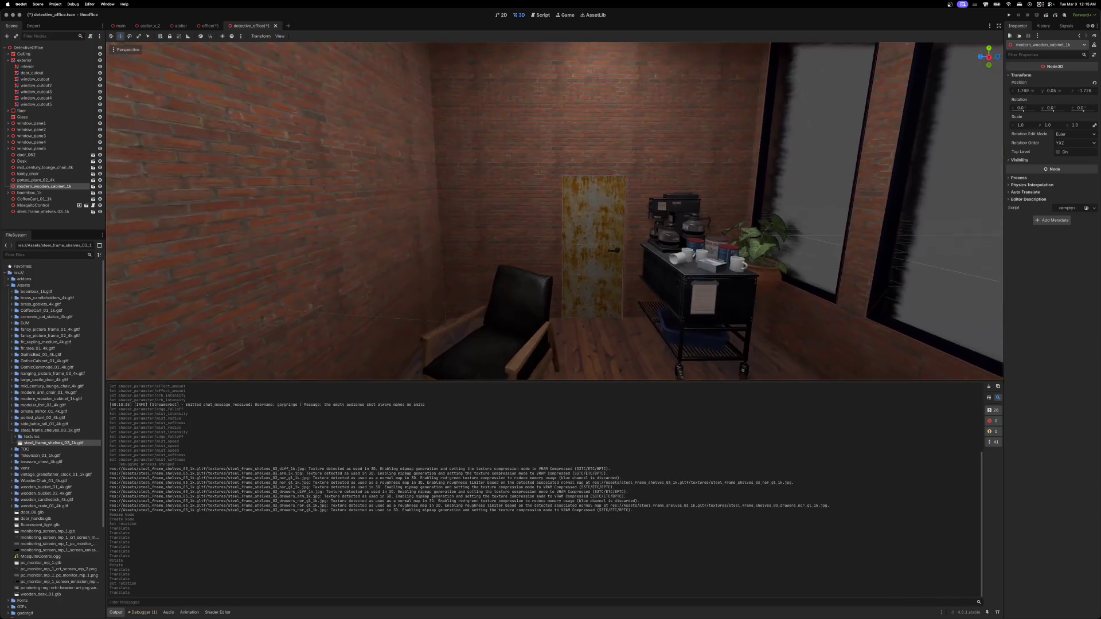
# - Set the coffee cart's Y rotation to 90 degrees
pyautogui.press('w')
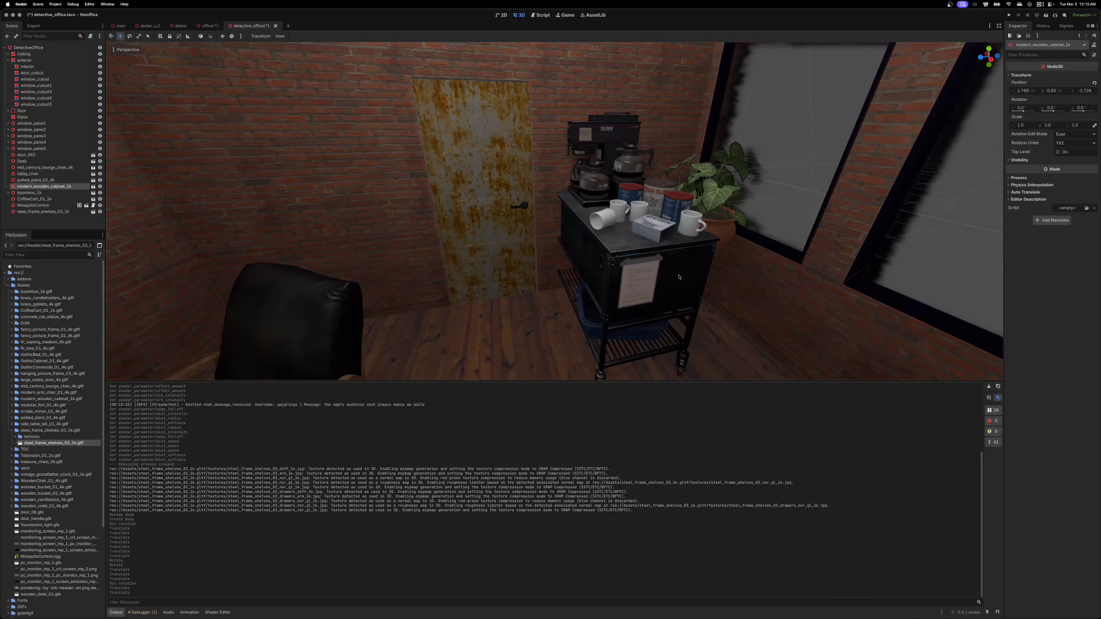
pyautogui.click(663, 285)
pyautogui.click(1051, 109)
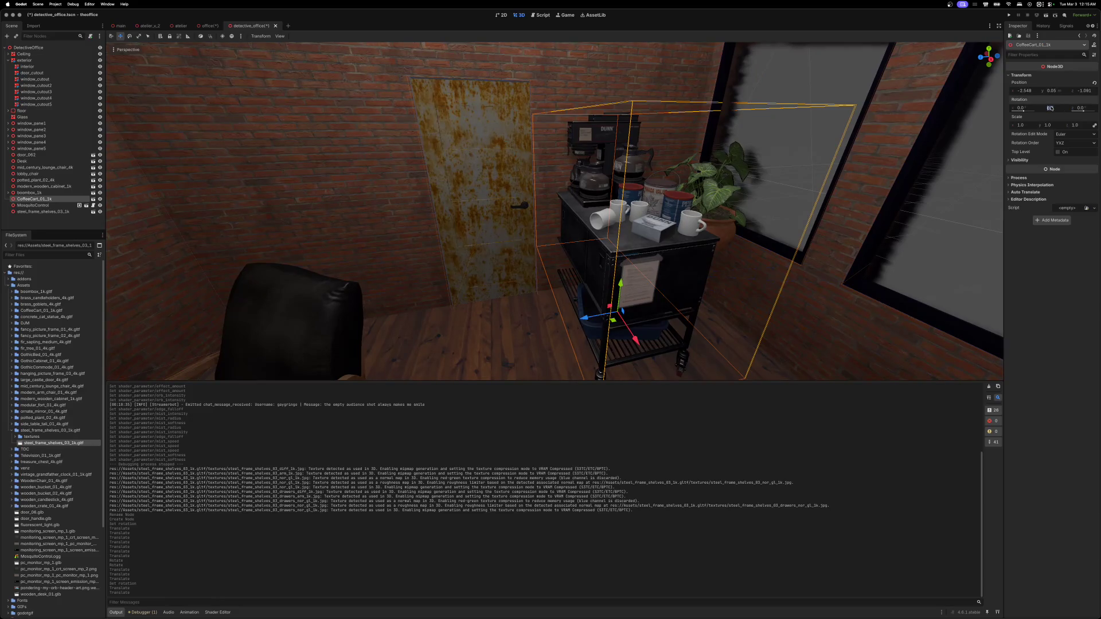
pyautogui.press('Return')
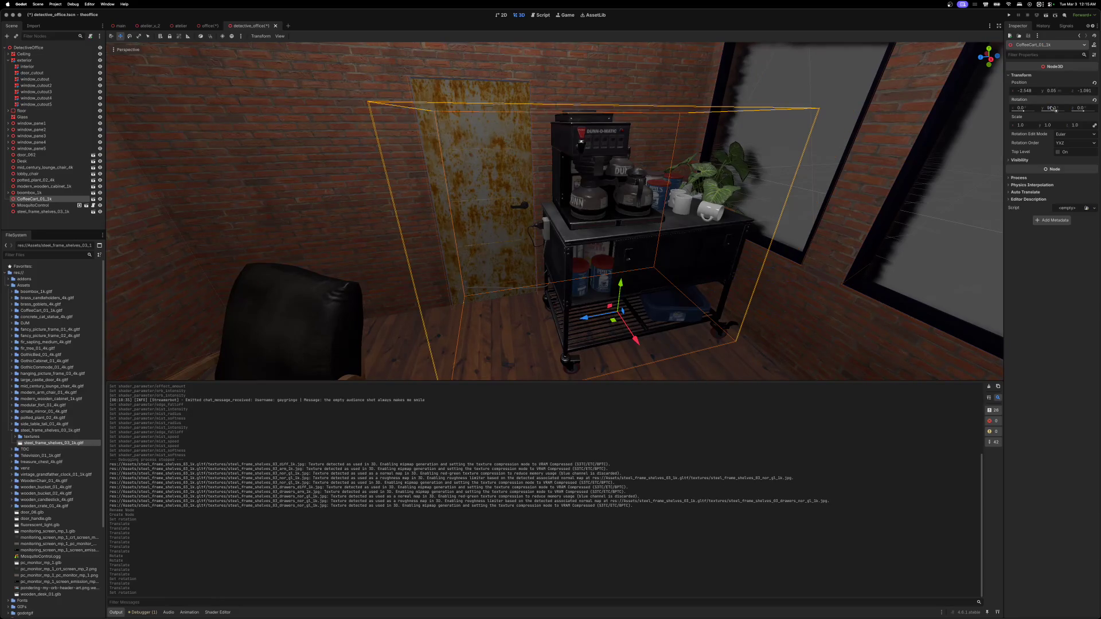
# - Push the coffee cart into the corner beside the rusty door, at X -2.783, Z -1.218
pyautogui.moveTo(844, 255); pyautogui.dragTo(780, 252)
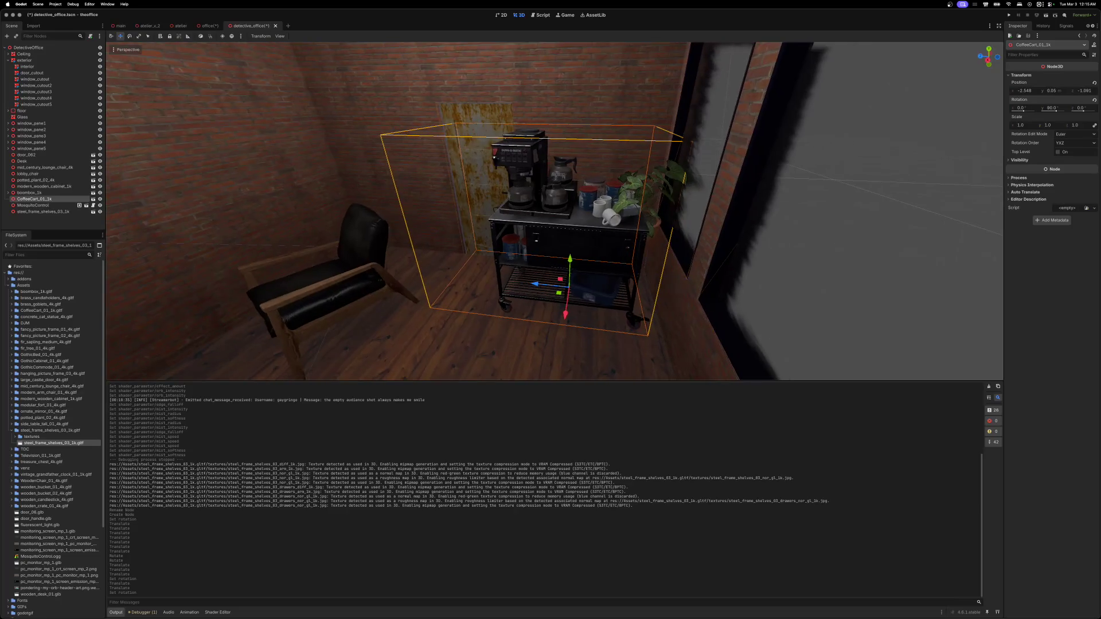
pyautogui.click(684, 183)
pyautogui.moveTo(684, 183)
pyautogui.mouseDown()
pyautogui.moveTo(629, 219)
pyautogui.moveTo(889, 235)
pyautogui.mouseUp()
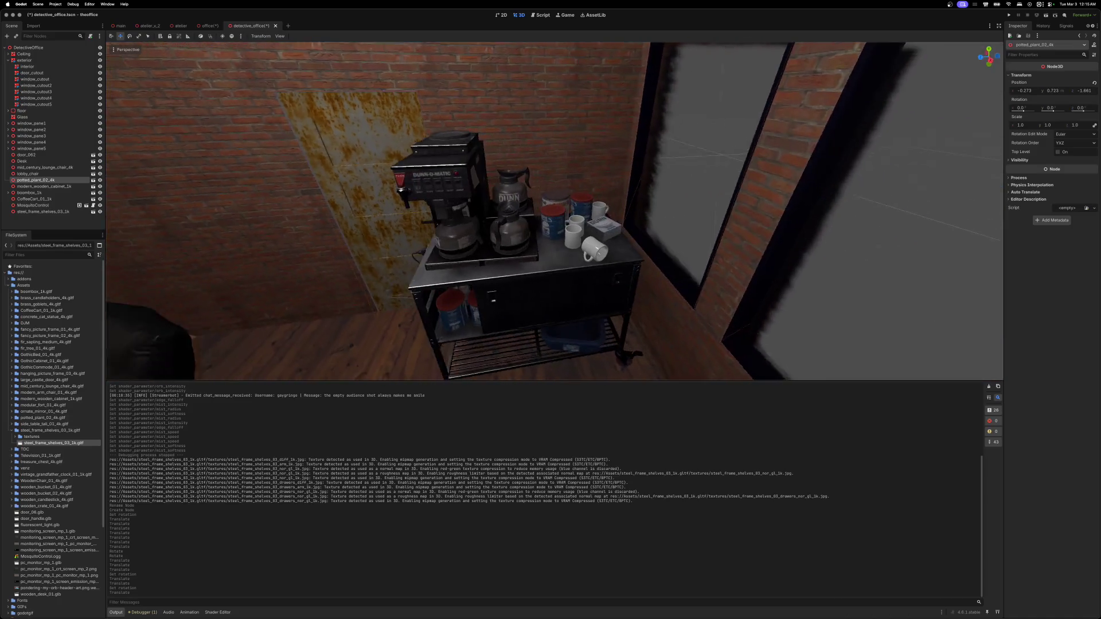
pyautogui.click(565, 295)
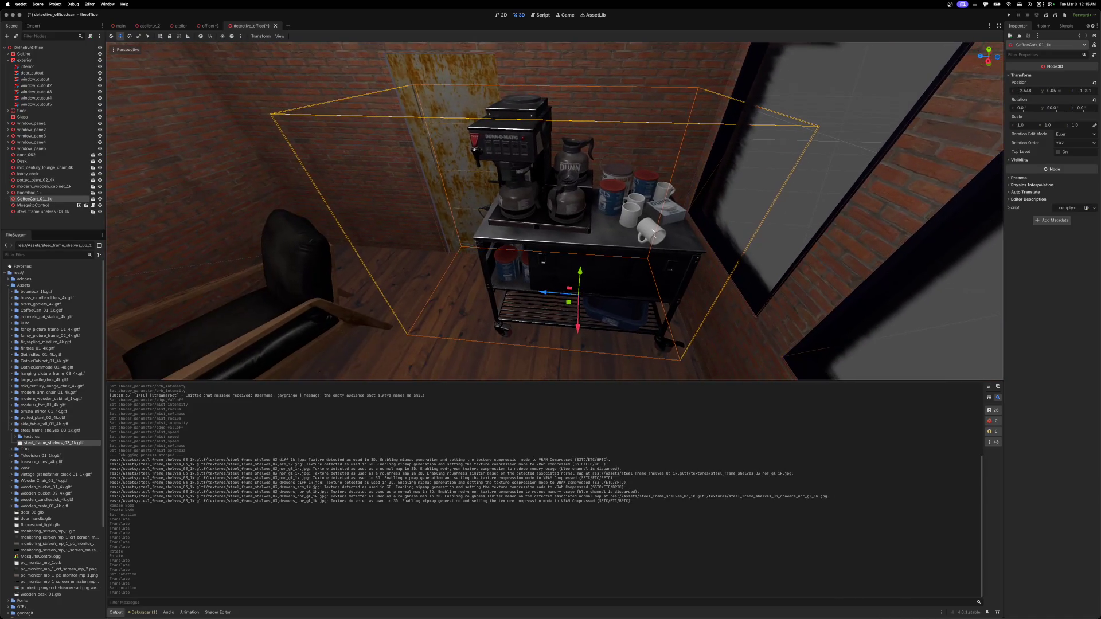
pyautogui.moveTo(563, 339); pyautogui.dragTo(553, 339)
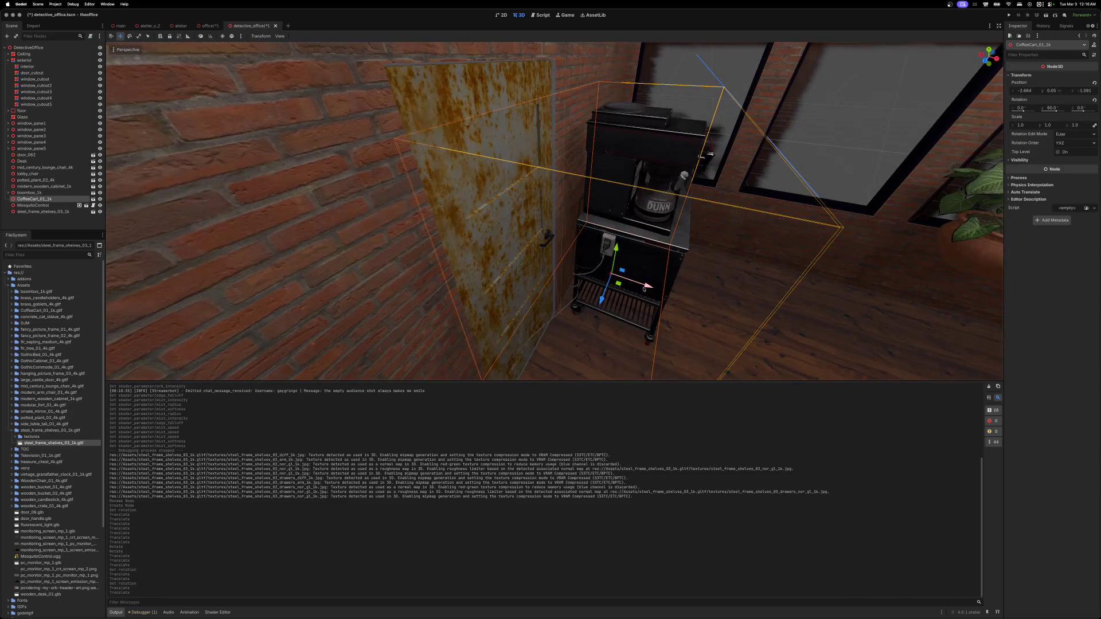
pyautogui.moveTo(643, 289); pyautogui.dragTo(585, 284)
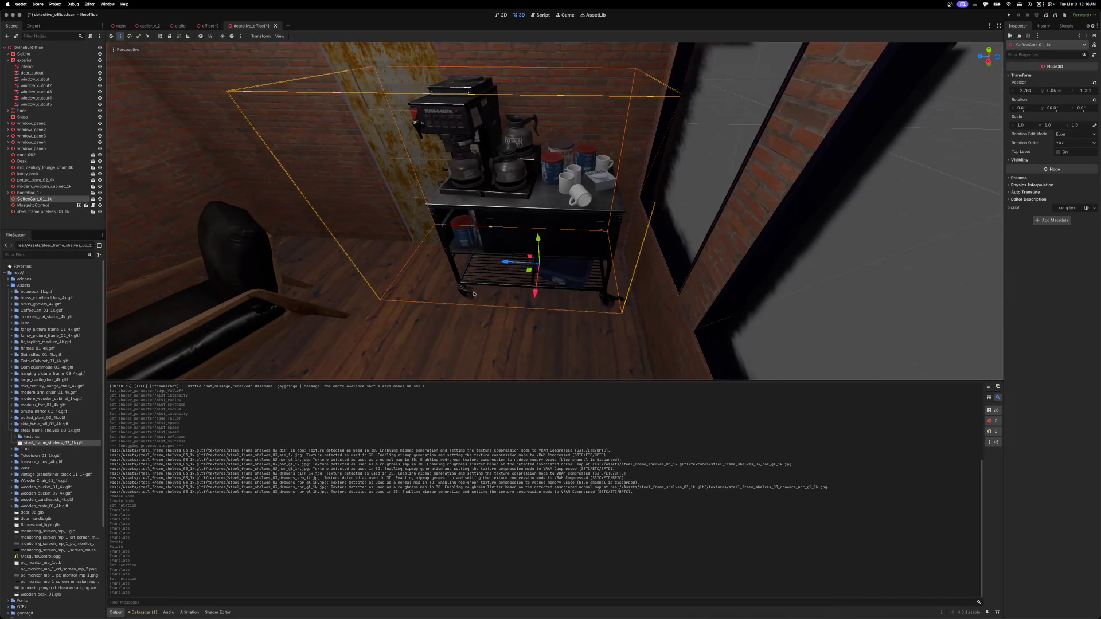
pyautogui.moveTo(473, 294); pyautogui.dragTo(482, 294)
pyautogui.moveTo(514, 262); pyautogui.dragTo(555, 261)
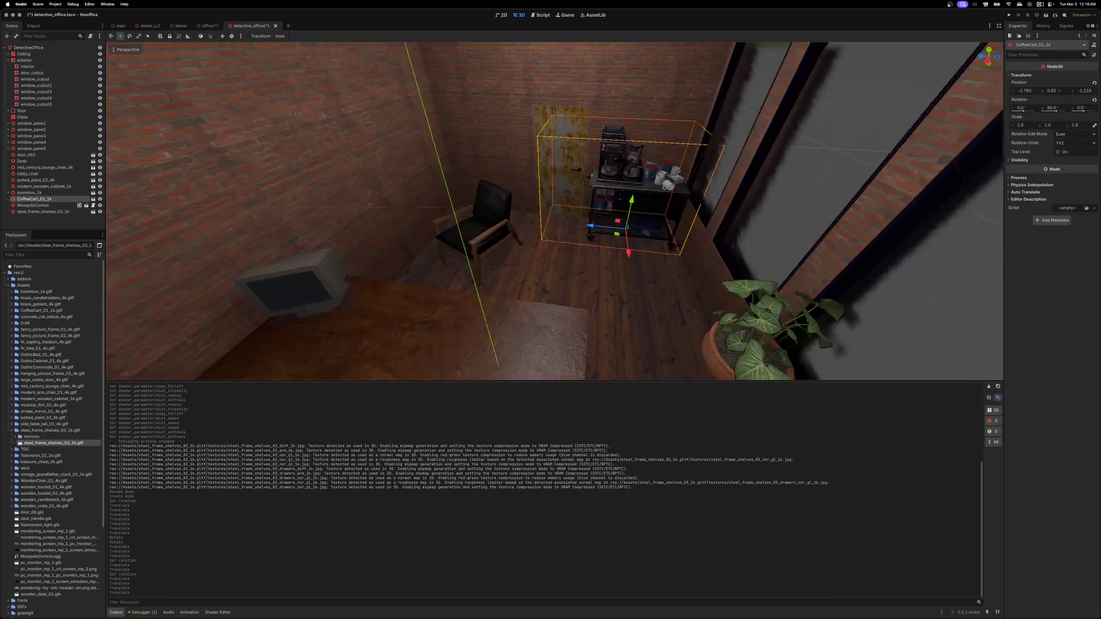
# - Rotate the lobby chair around its vertical axis
pyautogui.click(584, 289)
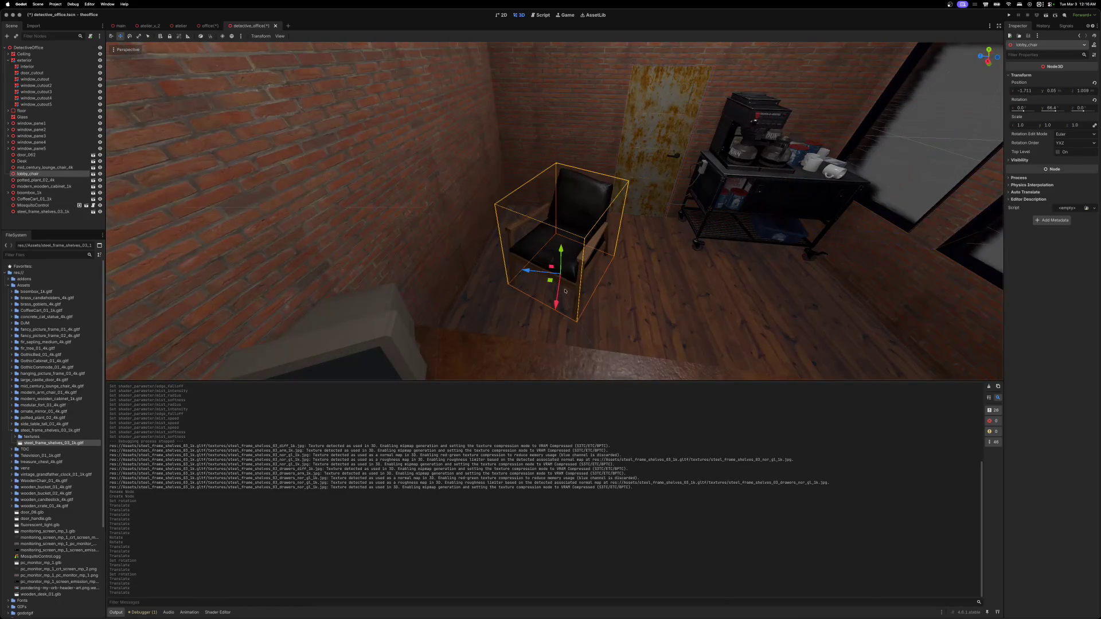
pyautogui.moveTo(558, 298)
pyautogui.mouseDown()
pyautogui.moveTo(571, 297)
pyautogui.moveTo(536, 280)
pyautogui.moveTo(551, 290)
pyautogui.moveTo(545, 315)
pyautogui.mouseUp()
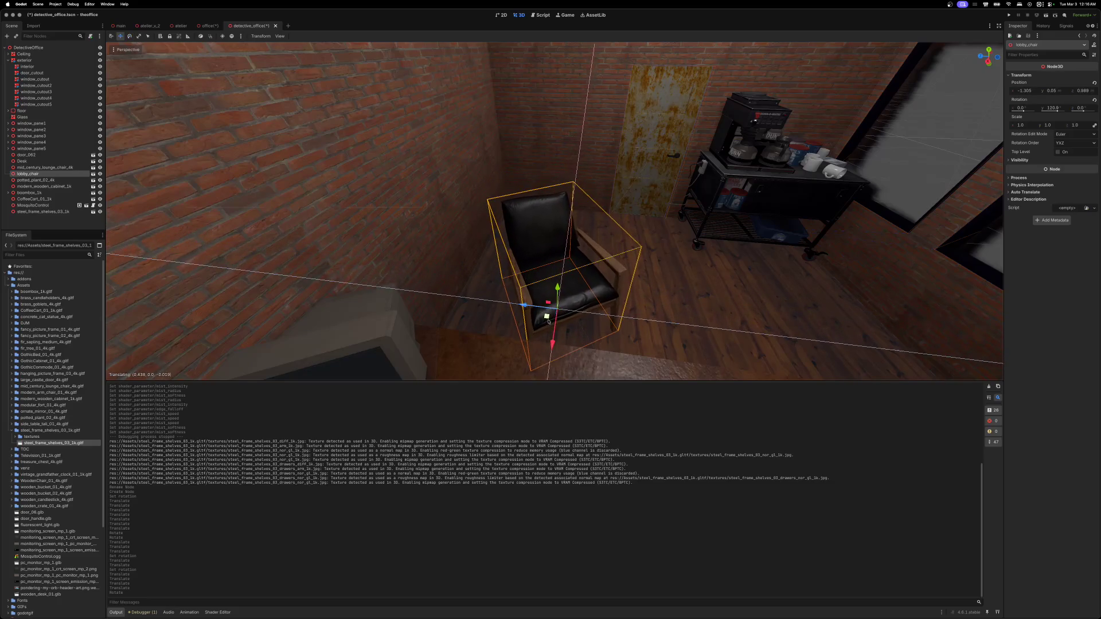
pyautogui.scroll(15, 577, 270)
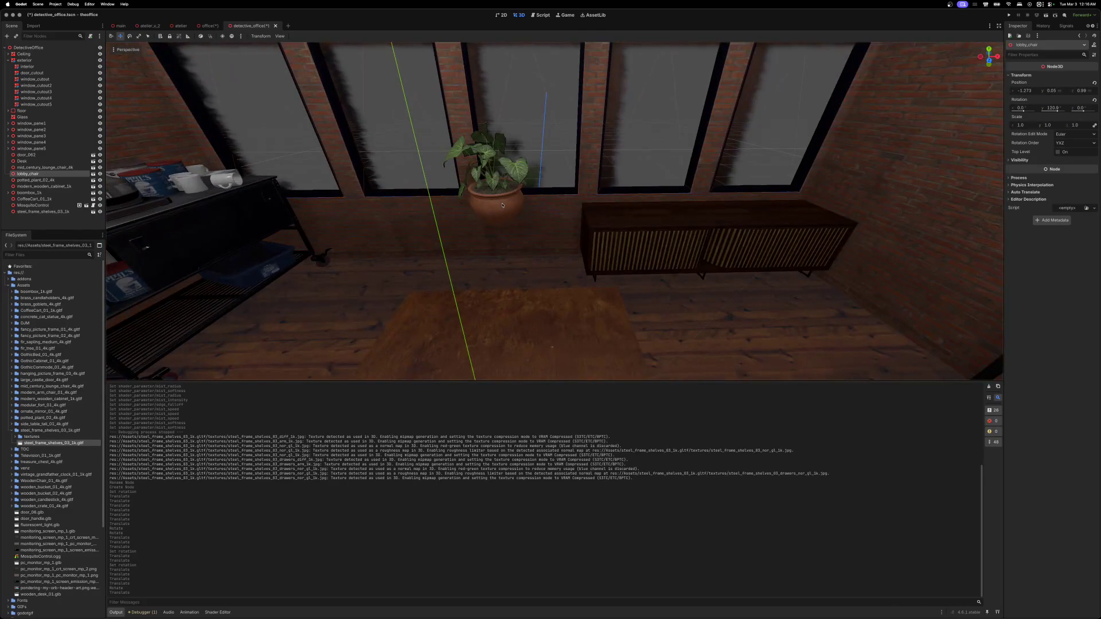
# - Move the potted plant onto the wooden cabinet and fine-tune its position
pyautogui.click(502, 205)
pyautogui.moveTo(540, 220)
pyautogui.mouseDown()
pyautogui.moveTo(862, 213)
pyautogui.moveTo(850, 213)
pyautogui.mouseUp()
pyautogui.press('f')
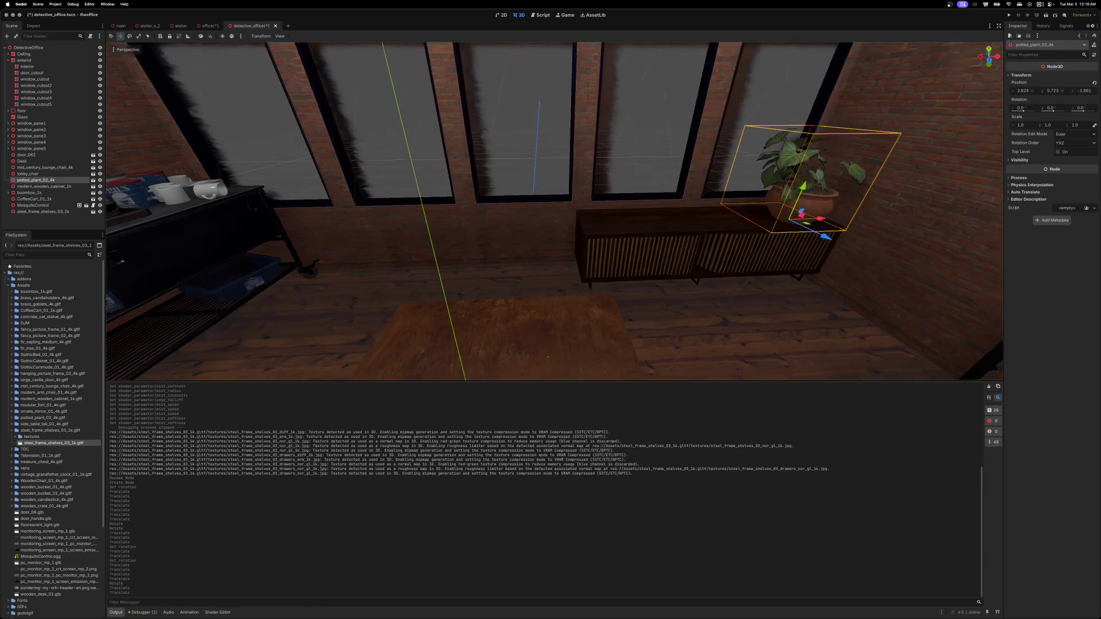
pyautogui.moveTo(662, 276); pyautogui.dragTo(658, 276)
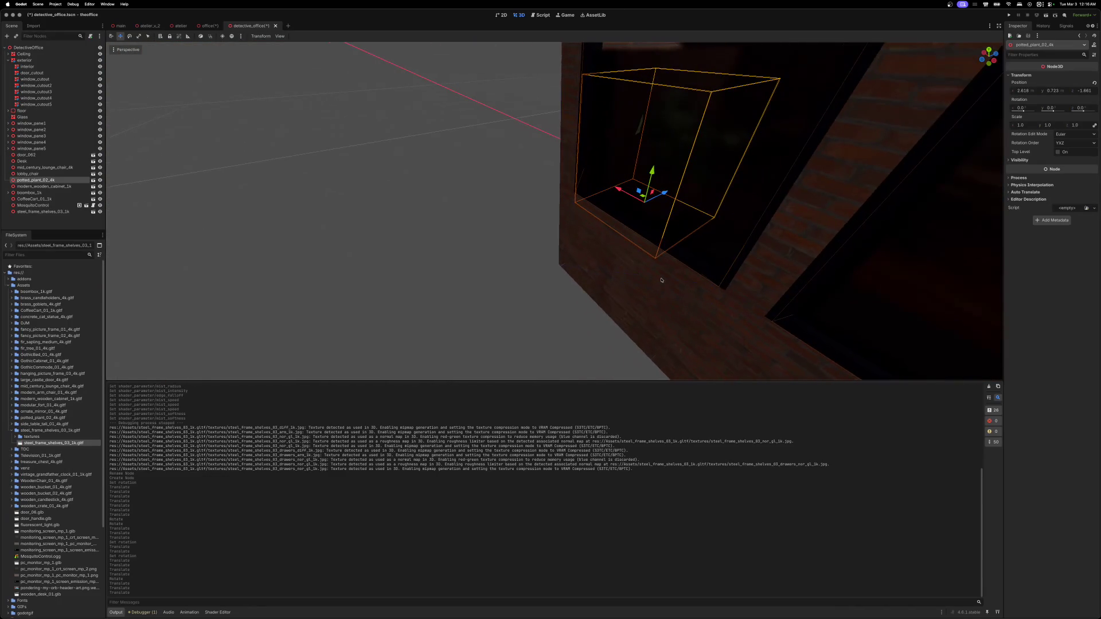
pyautogui.moveTo(665, 192); pyautogui.dragTo(668, 191)
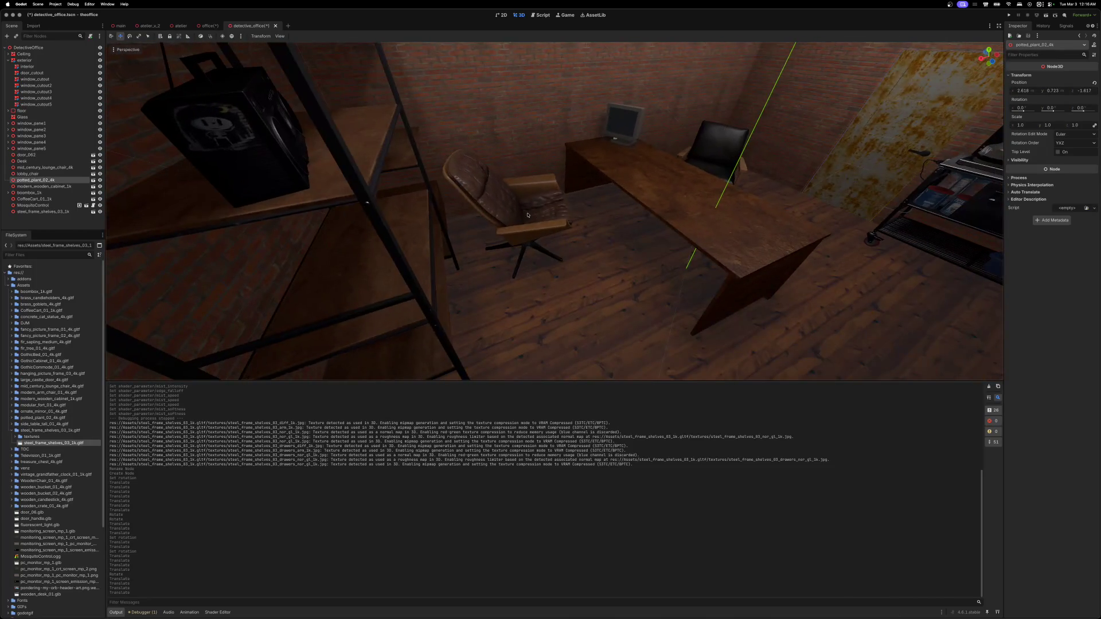
# - Slide and turn the lounge chair so it sits in front of the steel shelves
pyautogui.click(528, 215)
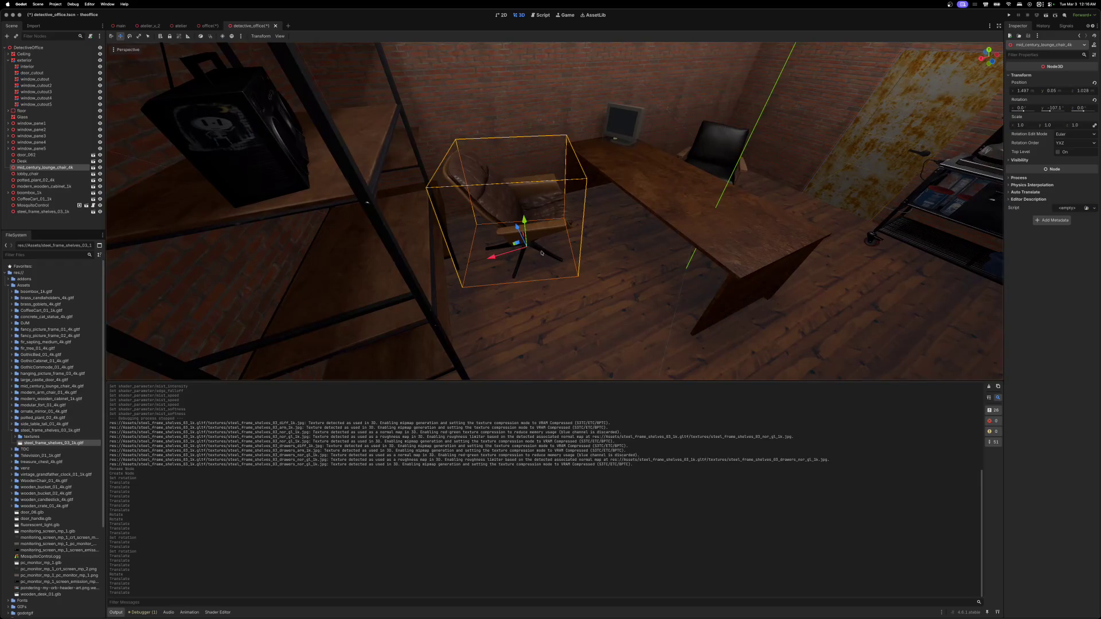
pyautogui.moveTo(516, 227); pyautogui.dragTo(528, 248)
pyautogui.moveTo(530, 292); pyautogui.dragTo(535, 296)
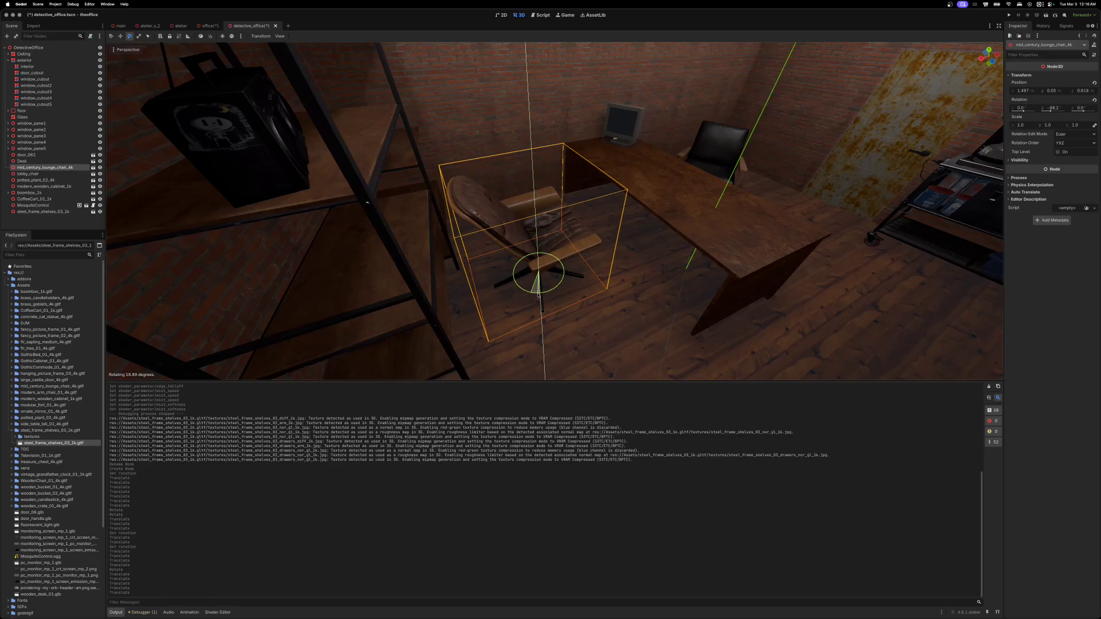
pyautogui.moveTo(538, 294); pyautogui.dragTo(539, 295)
pyautogui.press('w')
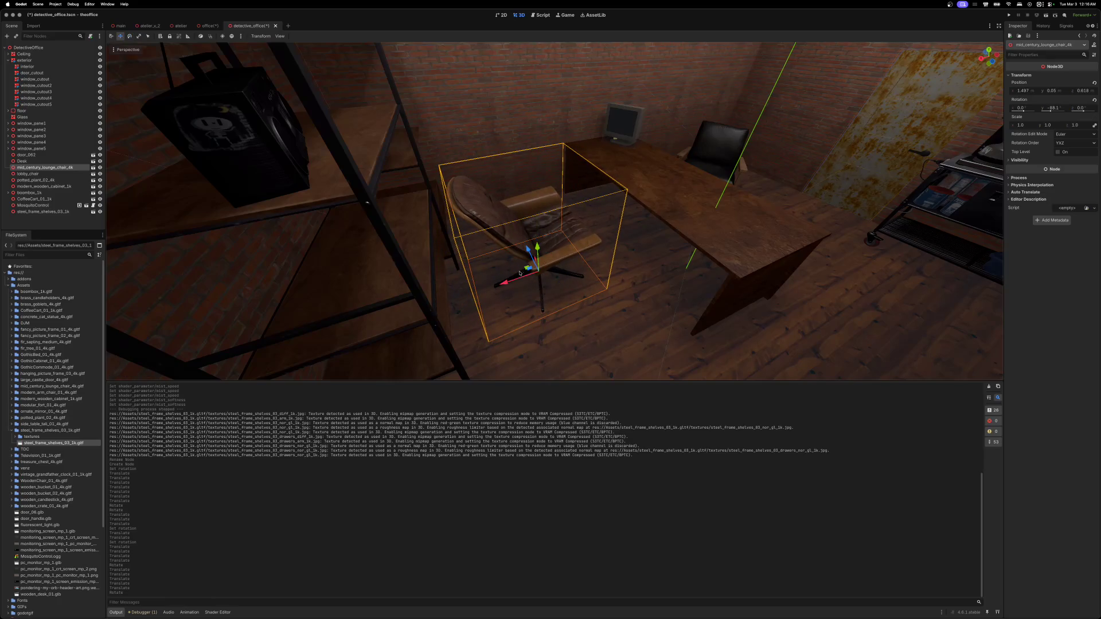
pyautogui.scroll(5, 520, 273)
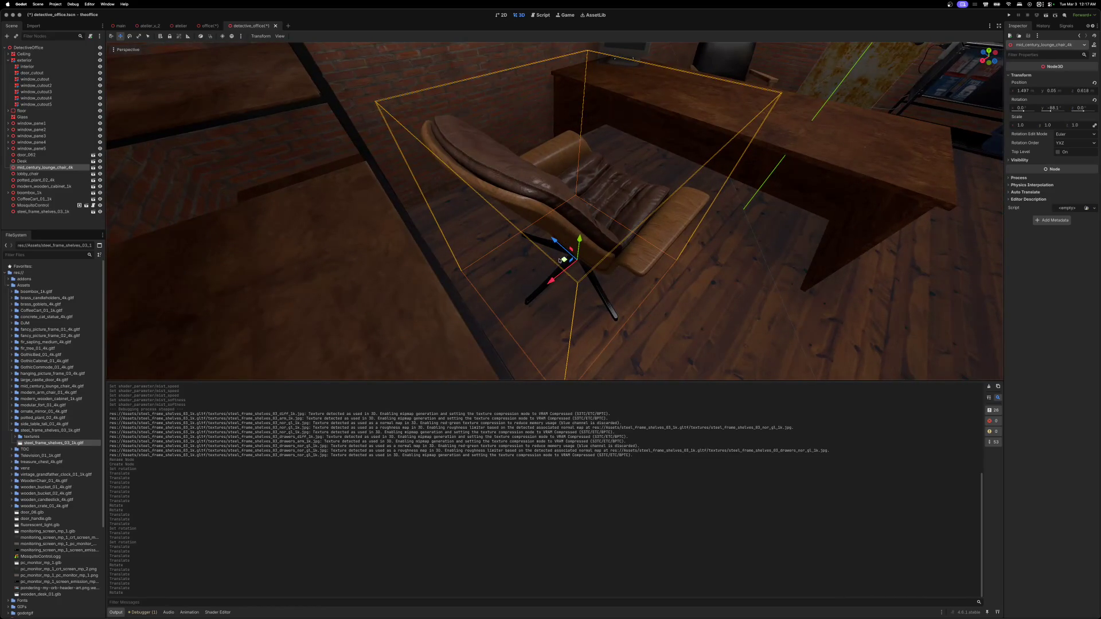
pyautogui.moveTo(559, 260)
pyautogui.mouseDown()
pyautogui.moveTo(617, 283)
pyautogui.moveTo(619, 312)
pyautogui.moveTo(505, 206)
pyautogui.mouseUp()
pyautogui.scroll(-5, 617, 283)
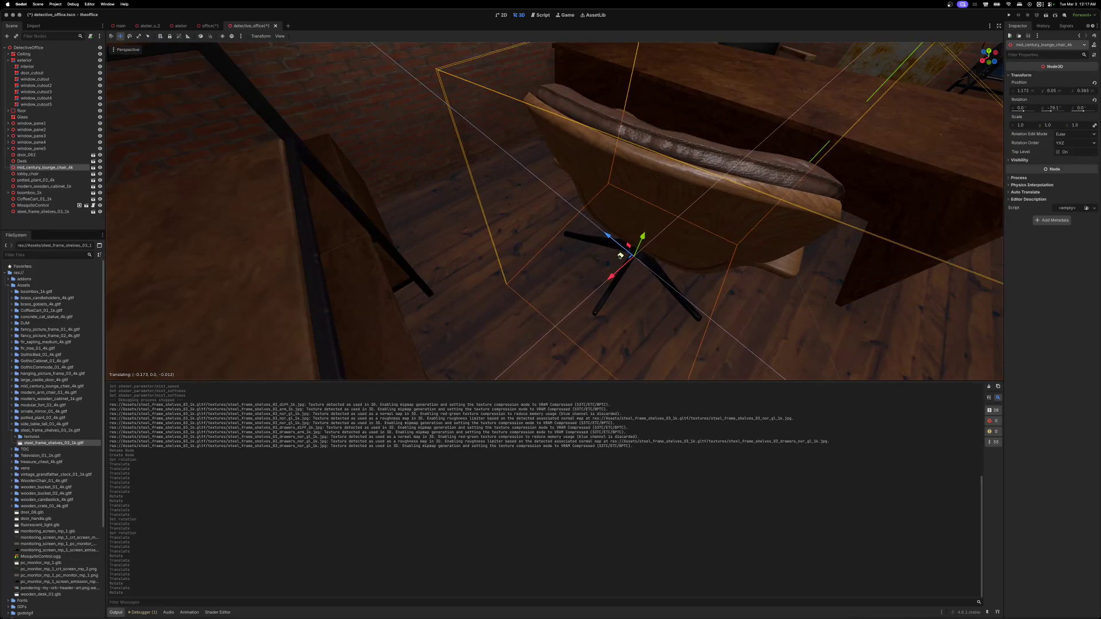
pyautogui.click(622, 256)
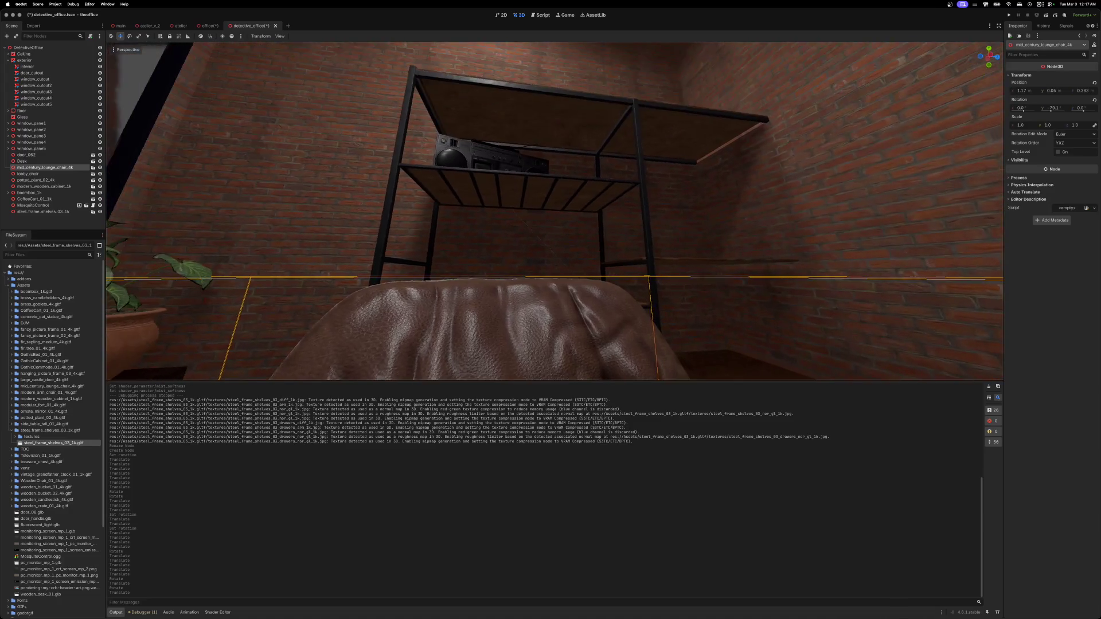
# - Select the steel shelves plus the boombox and move them together slightly along Z
pyautogui.click(643, 320)
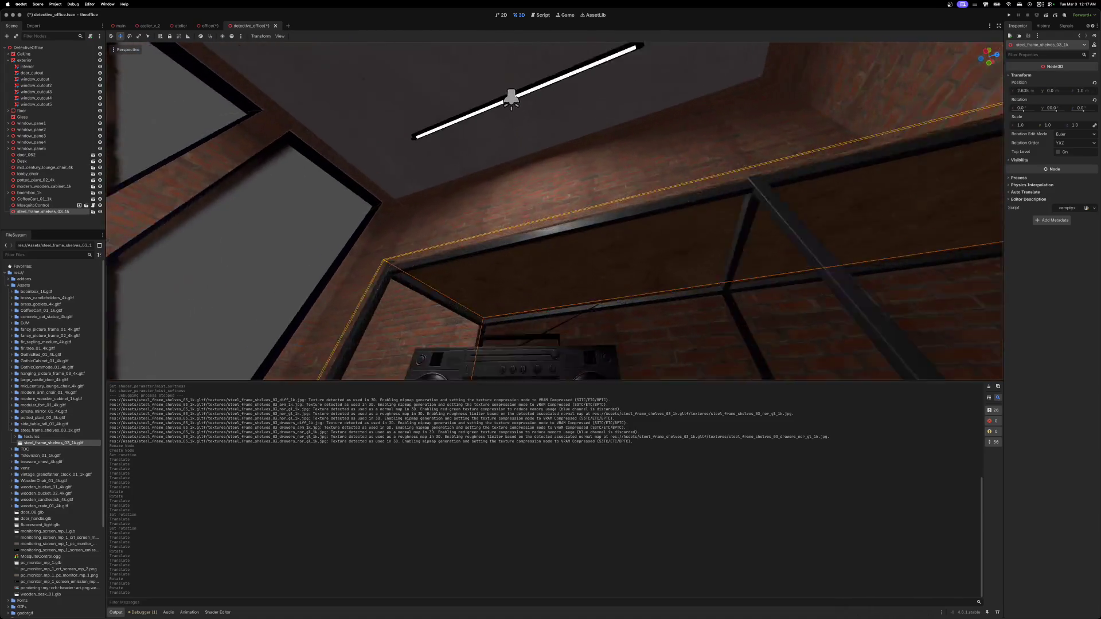
pyautogui.keyDown('shift'); pyautogui.click(595, 228); pyautogui.keyUp('shift')
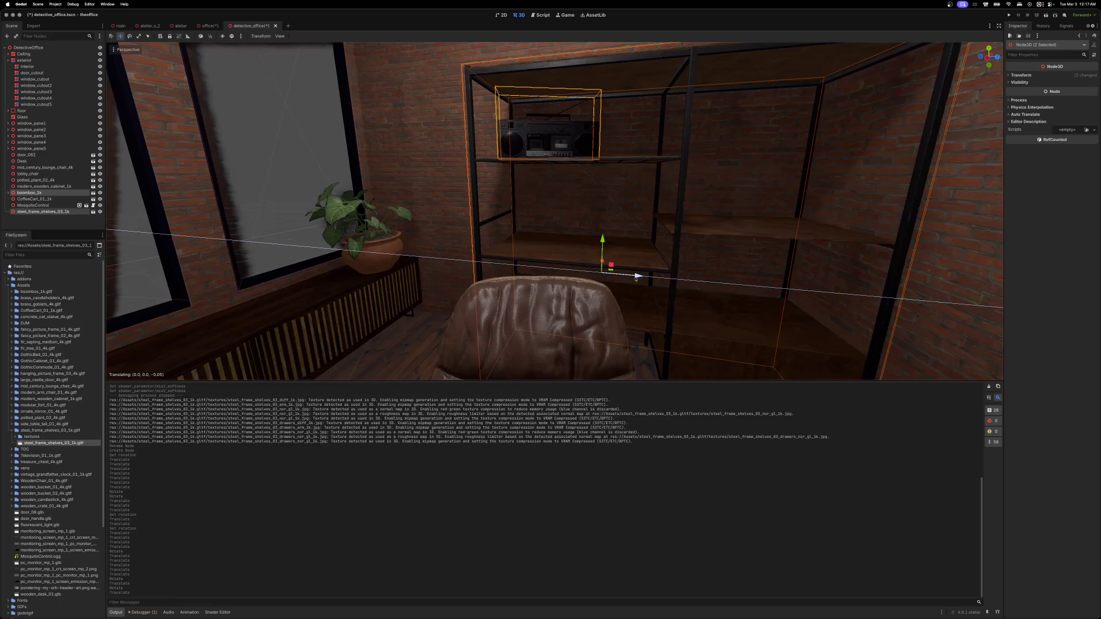
pyautogui.moveTo(636, 279); pyautogui.dragTo(636, 278)
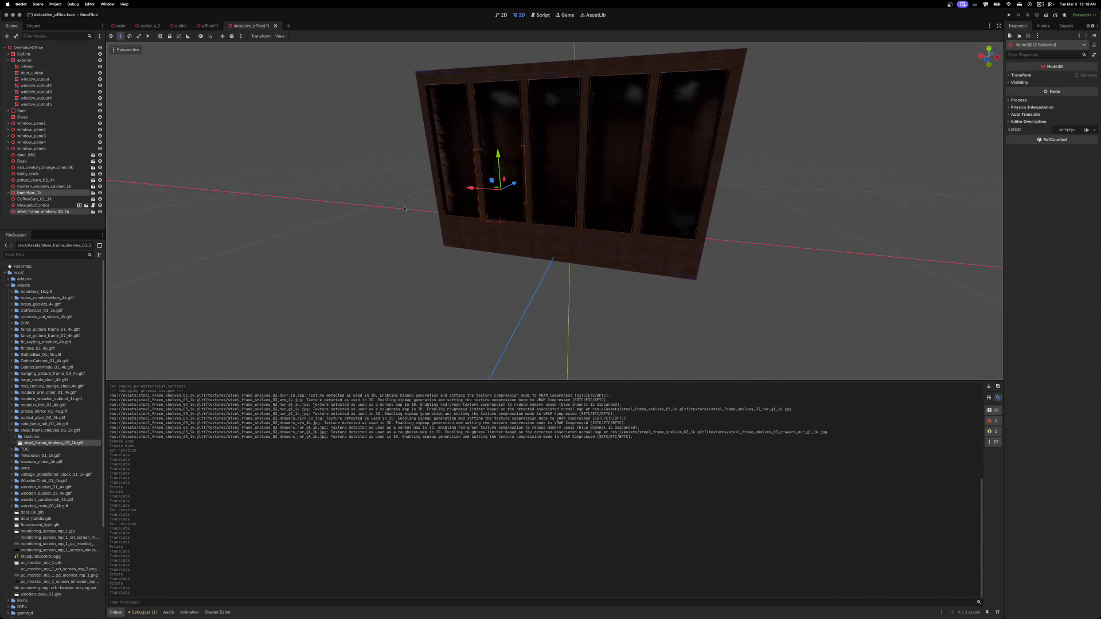
# - Set the exterior box mesh's Size z to 6.2 m
pyautogui.click(25, 61)
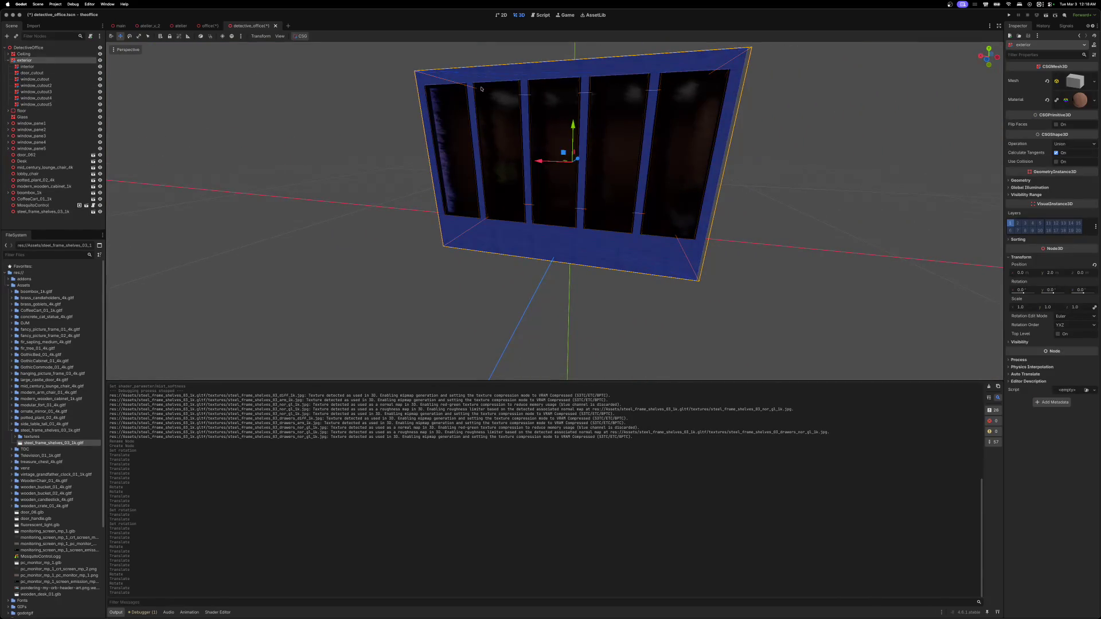
pyautogui.click(1074, 82)
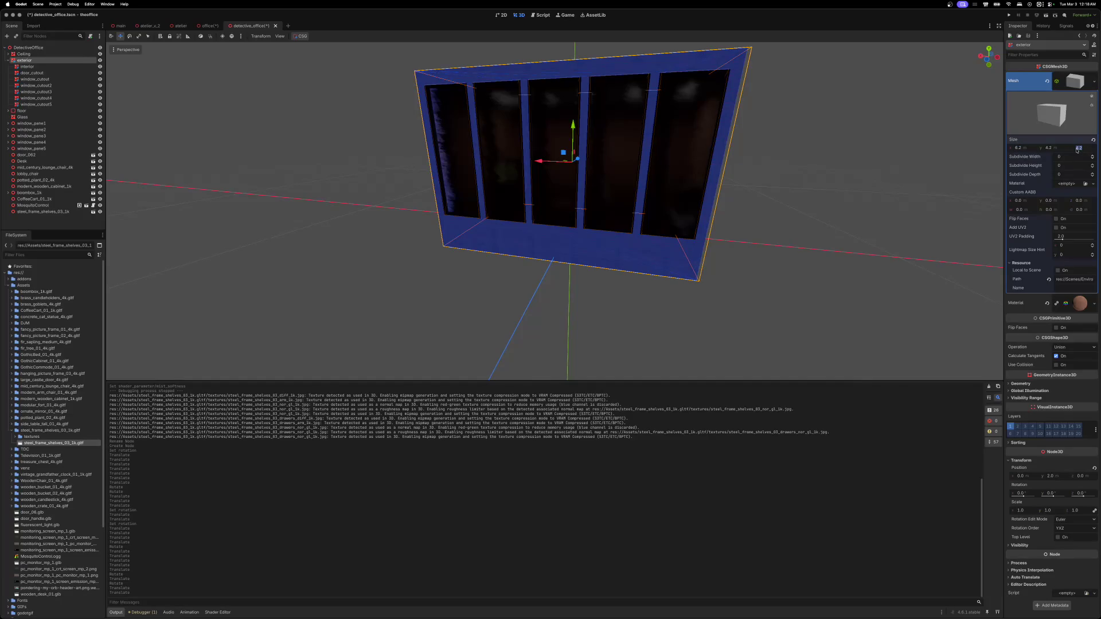
pyautogui.press('Return')
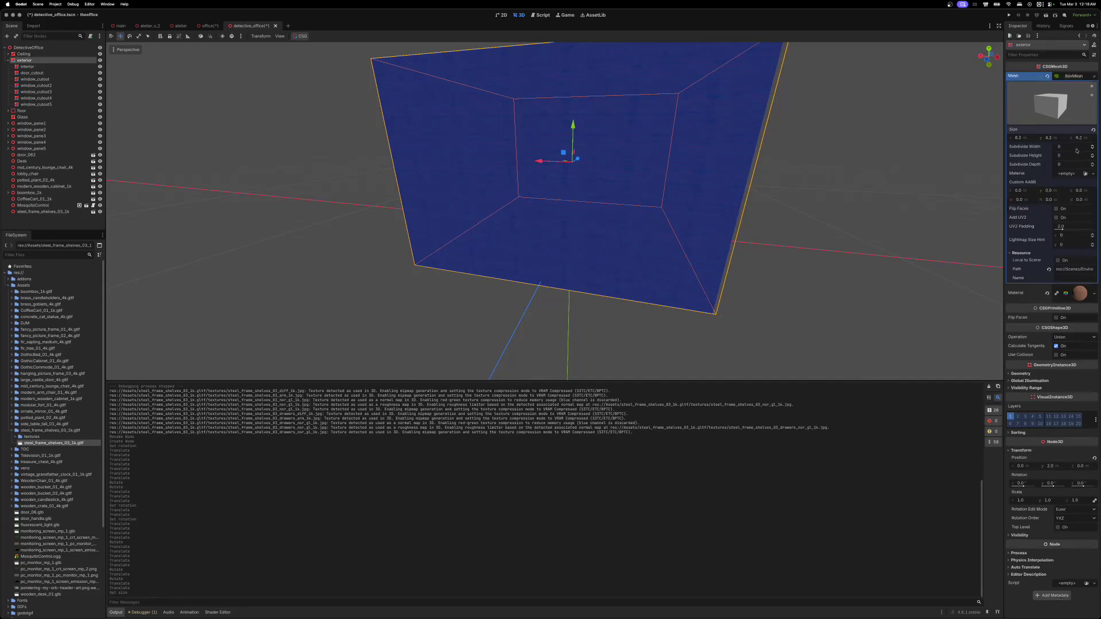
# - Deepen the interior cut-out box, giving it a size of 8.0 x 4.0 x 6.0
pyautogui.click(1080, 82)
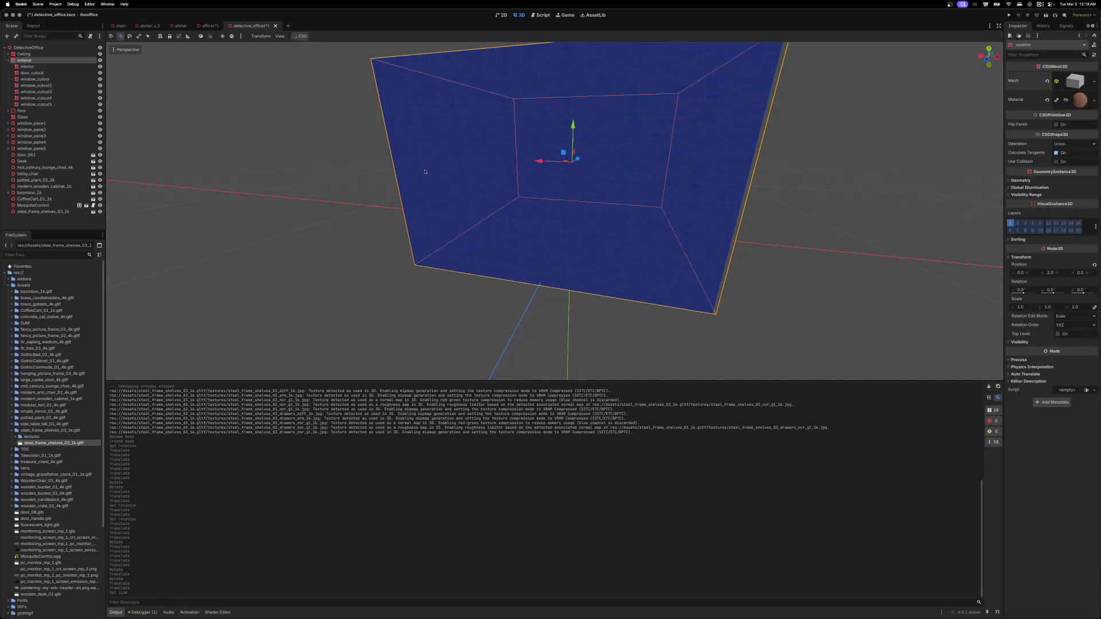
pyautogui.click(27, 66)
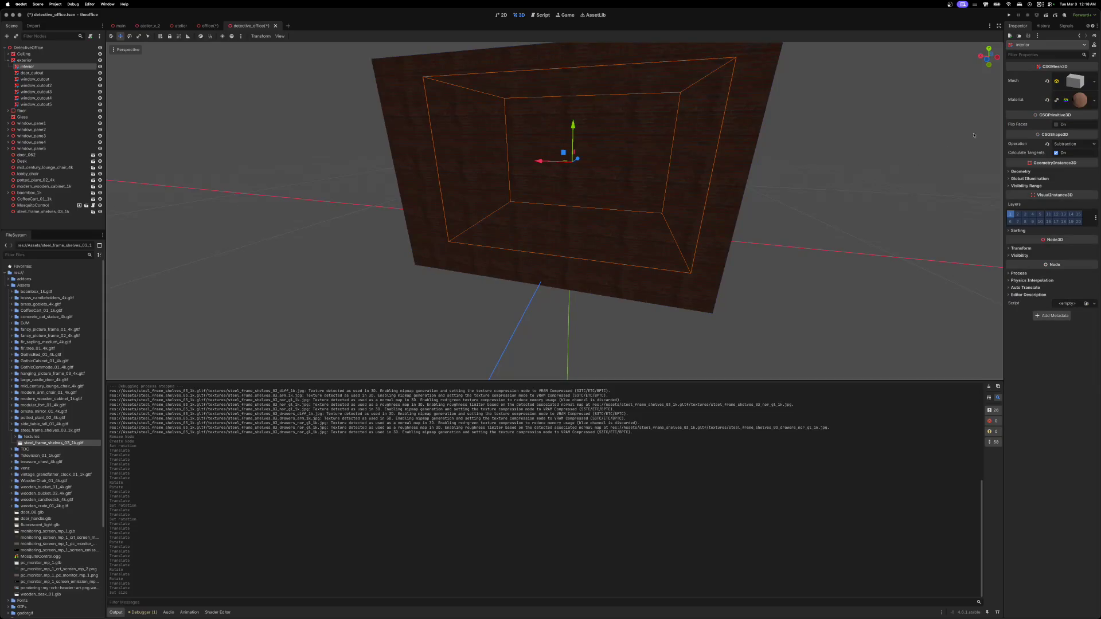
pyautogui.click(1072, 83)
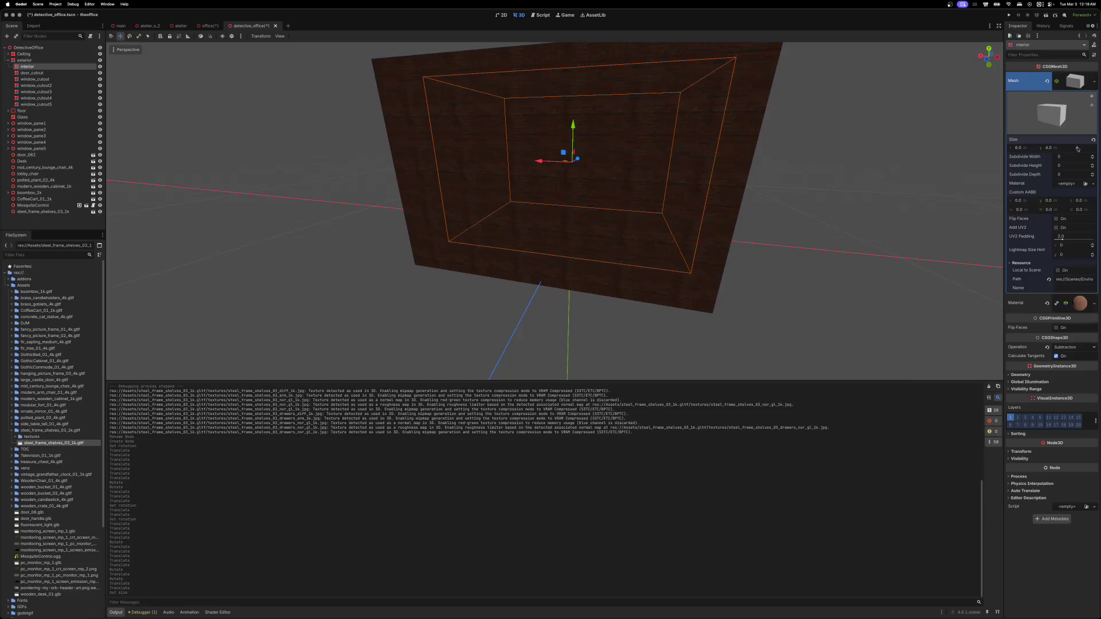
pyautogui.moveTo(1077, 148); pyautogui.dragTo(1078, 148)
pyautogui.hscroll(-10, 649, 283)
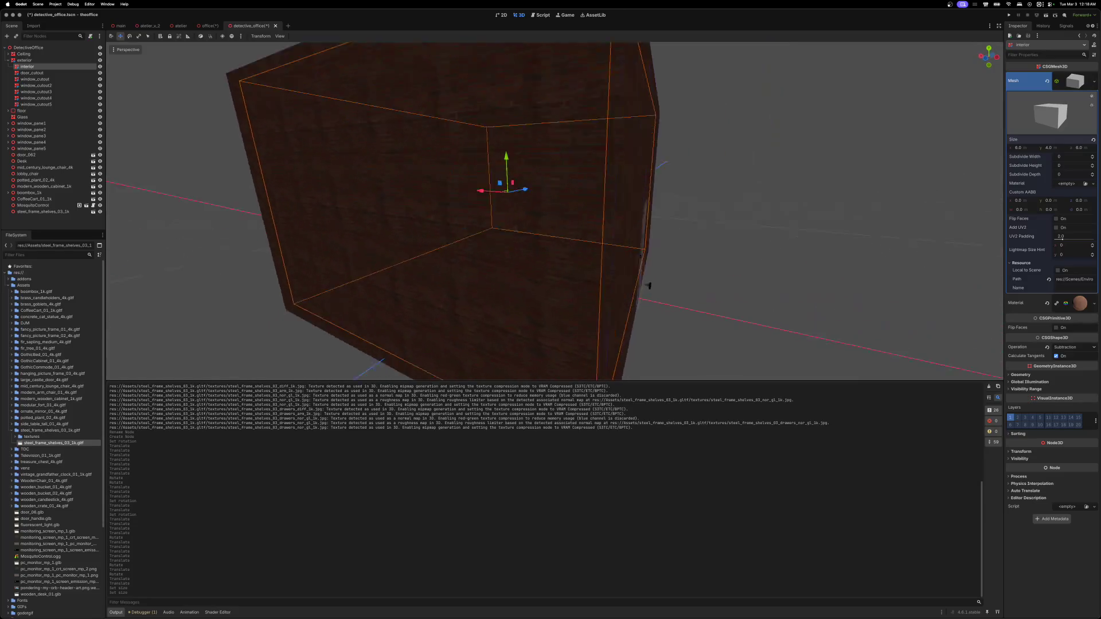
pyautogui.scroll(10, 648, 282)
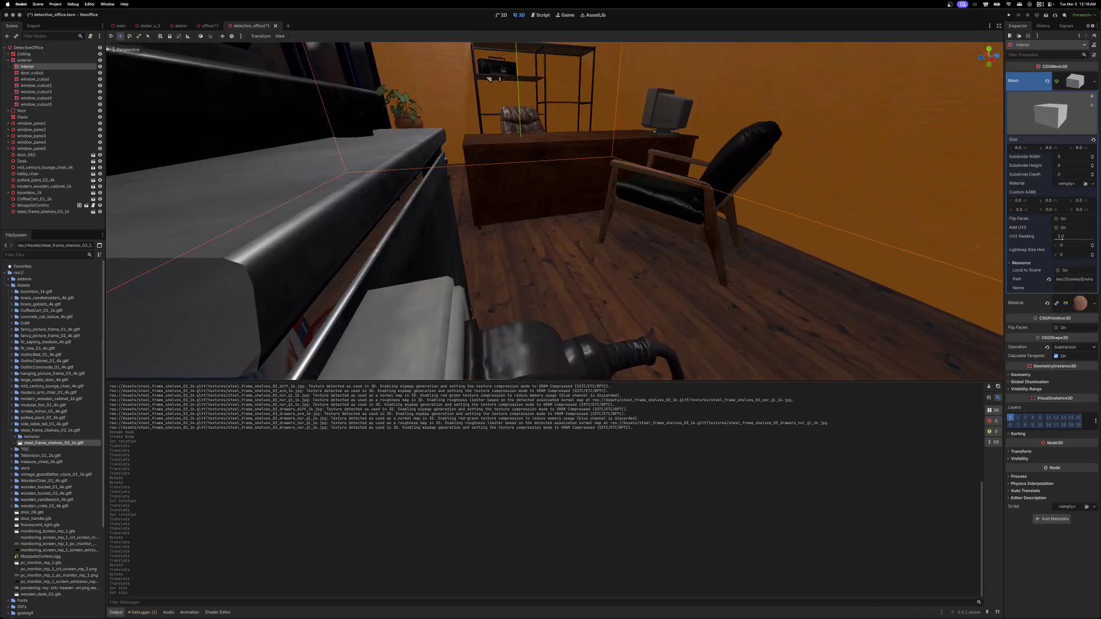
pyautogui.hscroll(-10, 648, 283)
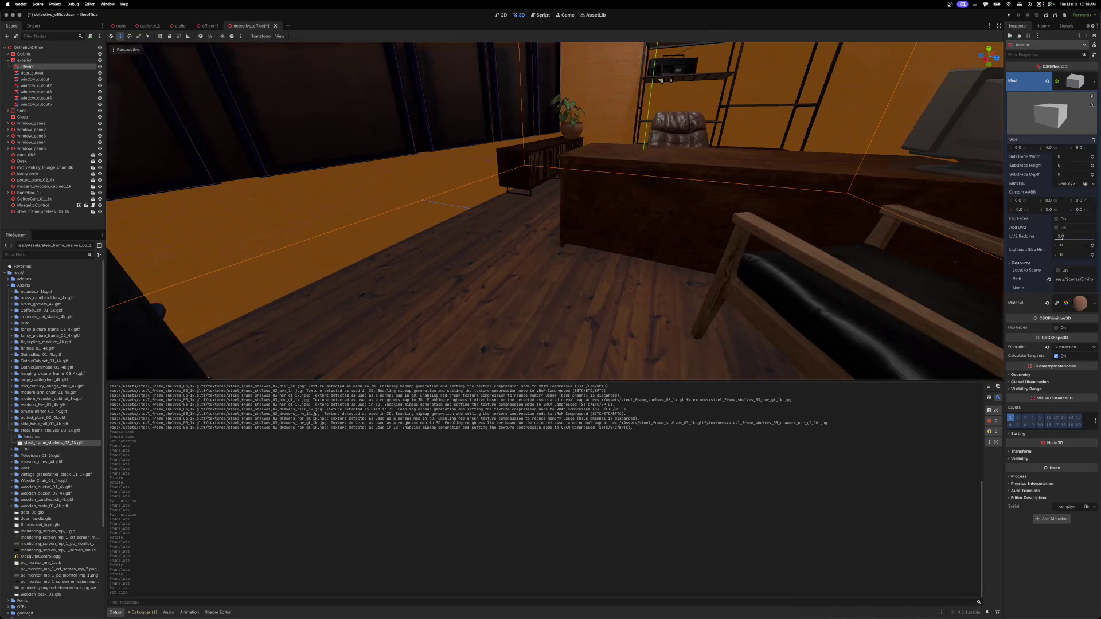
pyautogui.hscroll(-10, 648, 283)
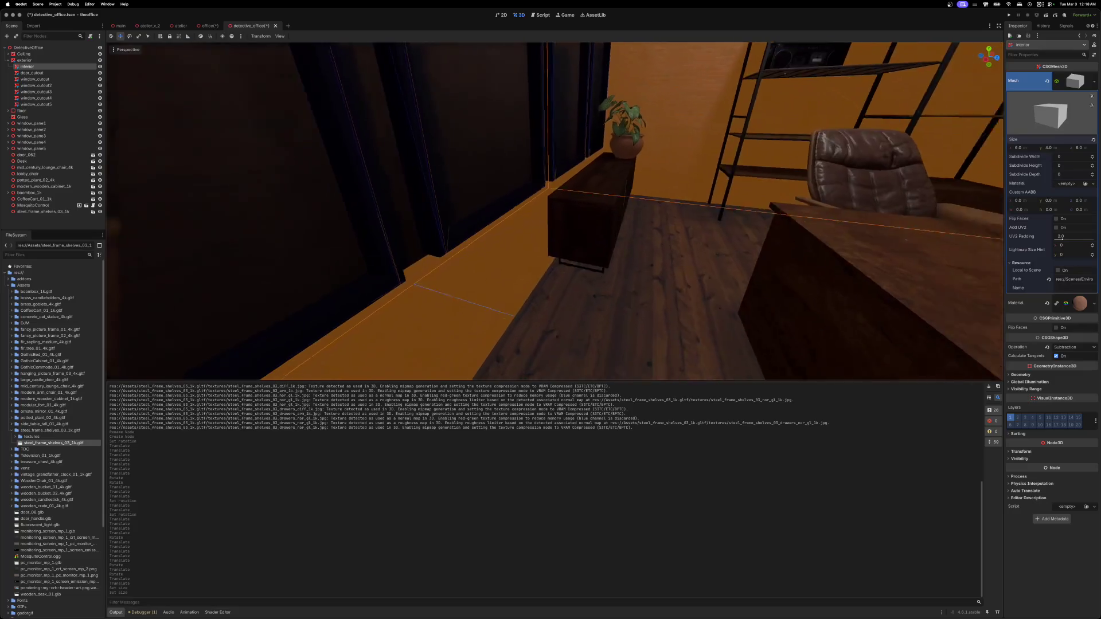
pyautogui.scroll(-10, 787, 345)
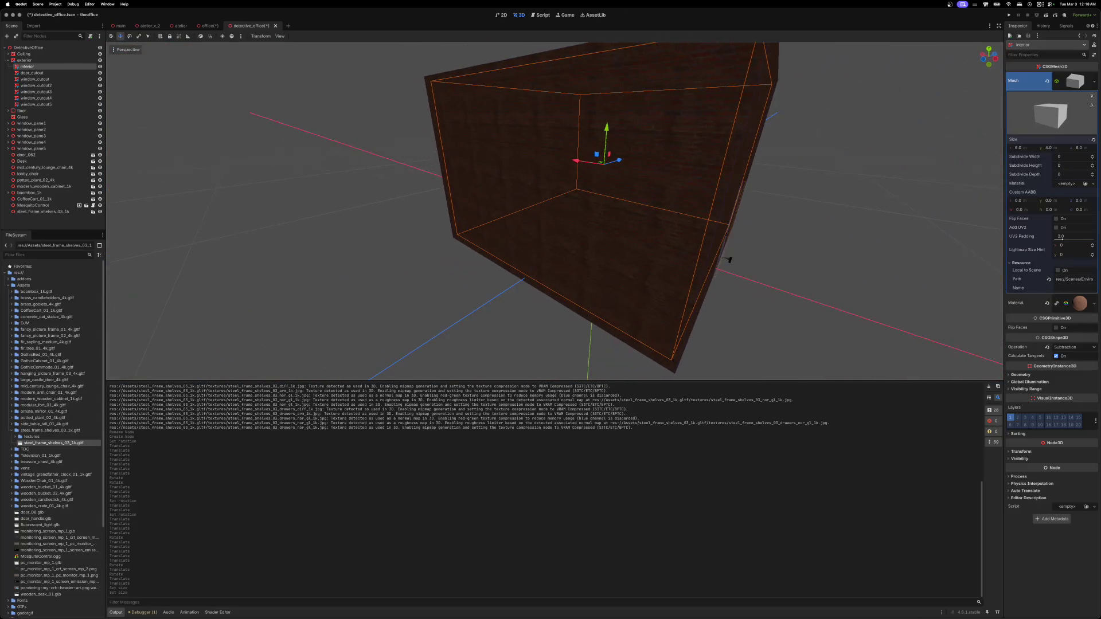
pyautogui.click(8, 61)
pyautogui.click(31, 79)
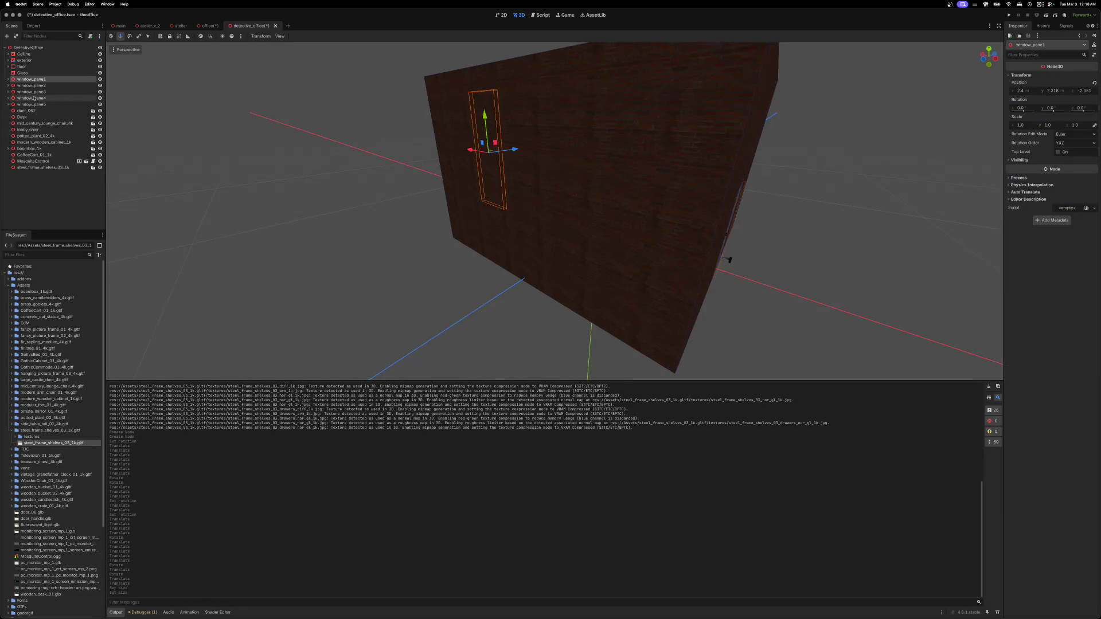
pyautogui.click(22, 73)
pyautogui.keyDown('shift'); pyautogui.click(36, 105); pyautogui.keyUp('shift')
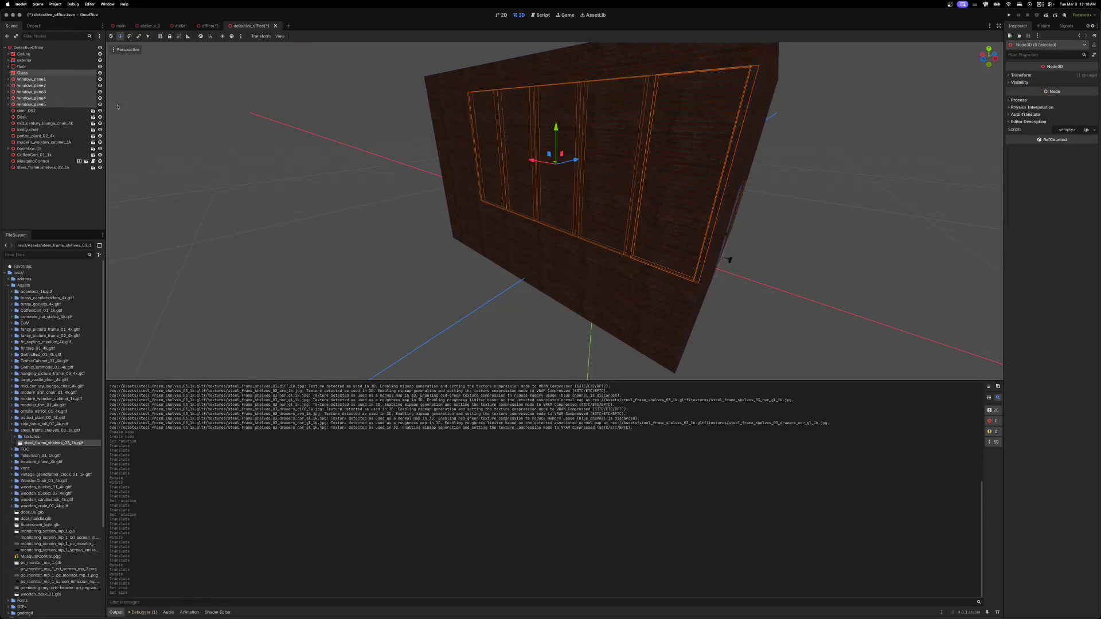
pyautogui.hscroll(10, 118, 106)
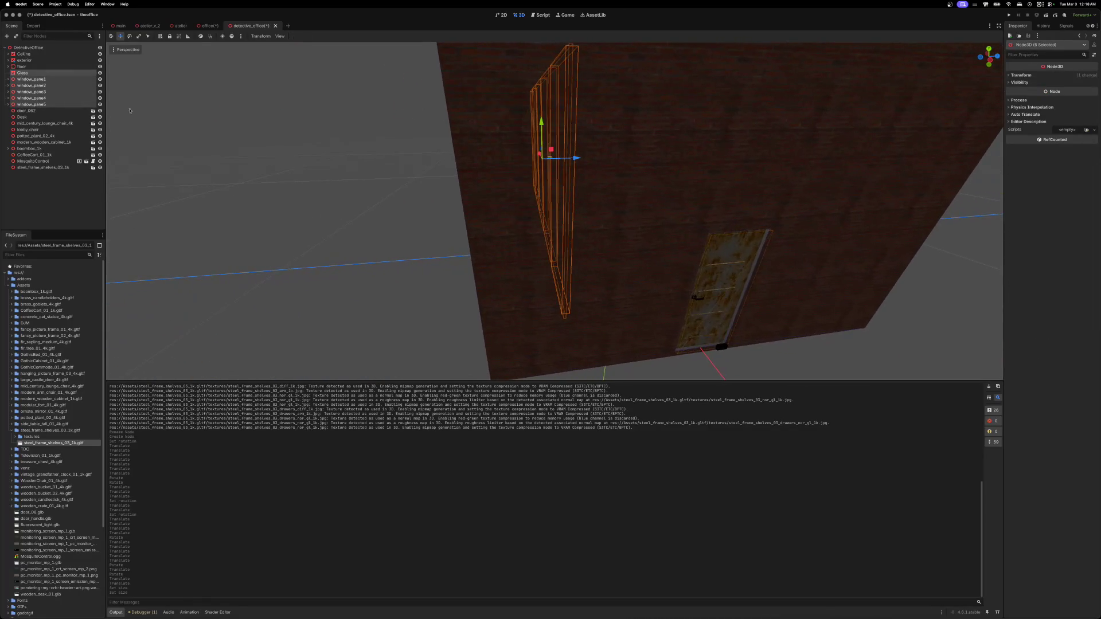
pyautogui.moveTo(576, 161)
pyautogui.mouseDown()
pyautogui.moveTo(531, 164)
pyautogui.moveTo(558, 157)
pyautogui.mouseUp()
pyautogui.hscroll(-10, 531, 164)
pyautogui.scroll(10, 559, 158)
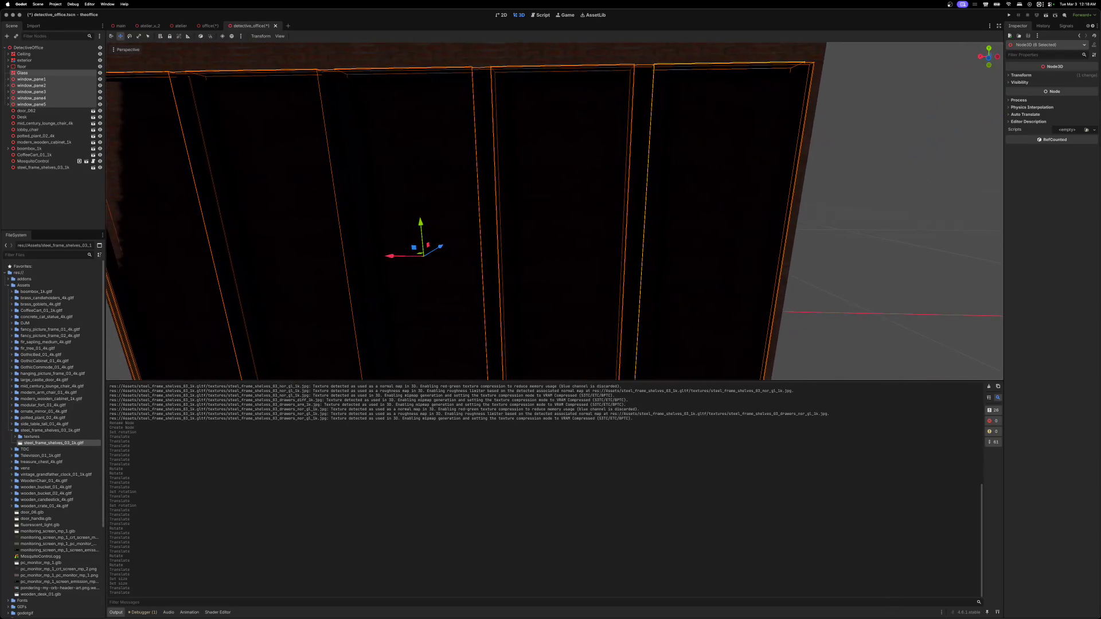
pyautogui.scroll(-10, 558, 158)
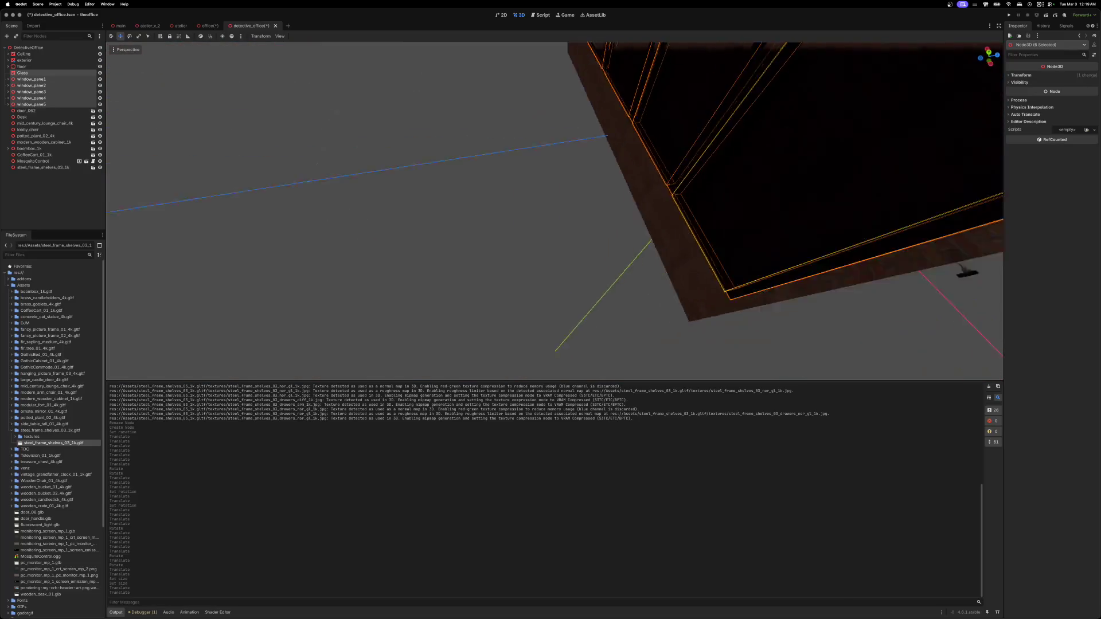
pyautogui.moveTo(564, 136); pyautogui.dragTo(454, 169)
pyautogui.hotkey('ctrl', 'z')
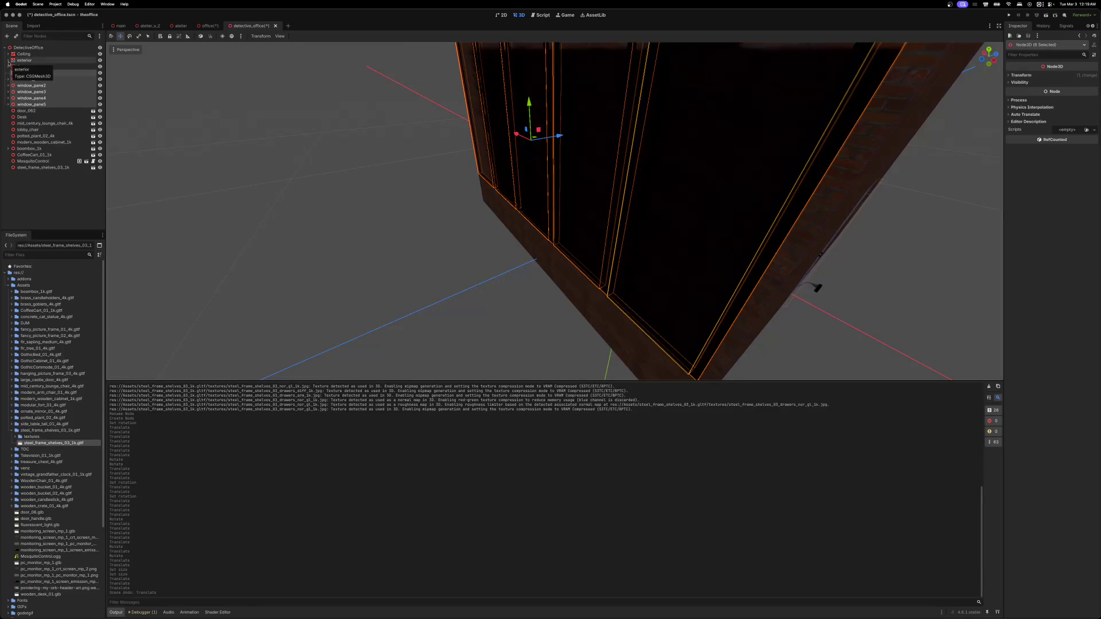
pyautogui.hotkey('ctrl', 'z')
pyautogui.hotkey('ctrl', 'z')
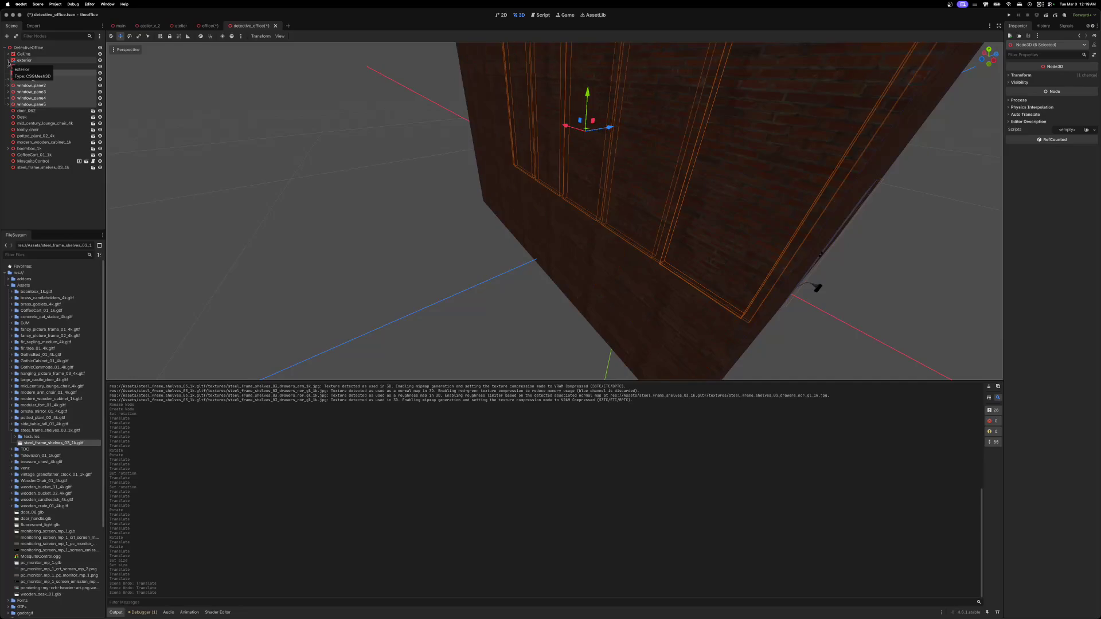
# - Under exterior, select window_cutout through window_cutout5 together with the panes and Glass
pyautogui.click(8, 61)
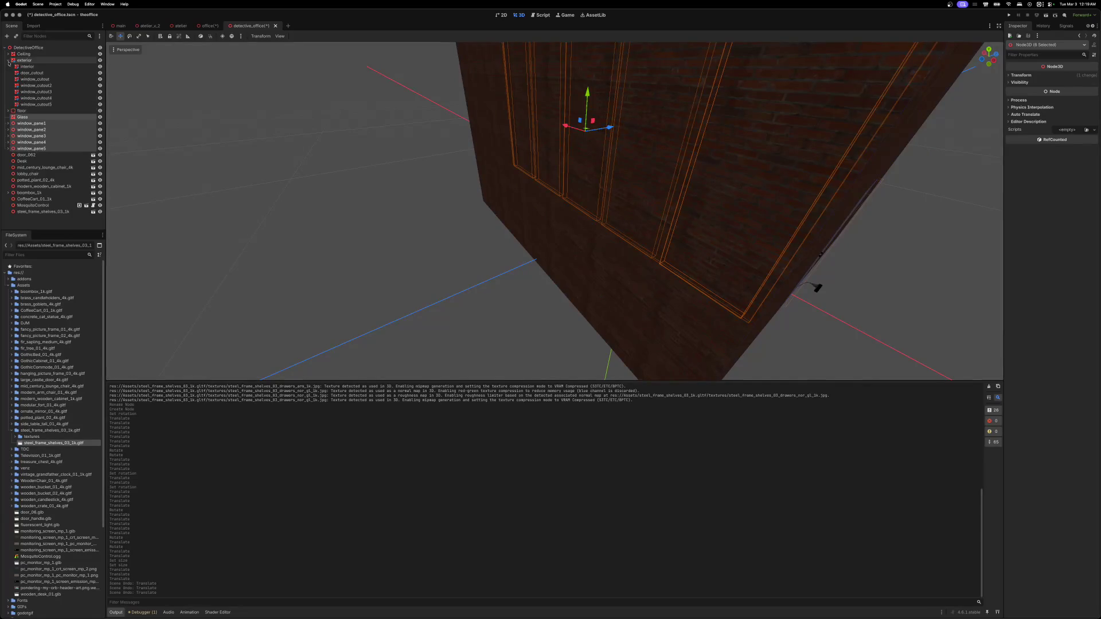
pyautogui.keyDown('ctrl'); pyautogui.click(34, 79); pyautogui.keyUp('ctrl')
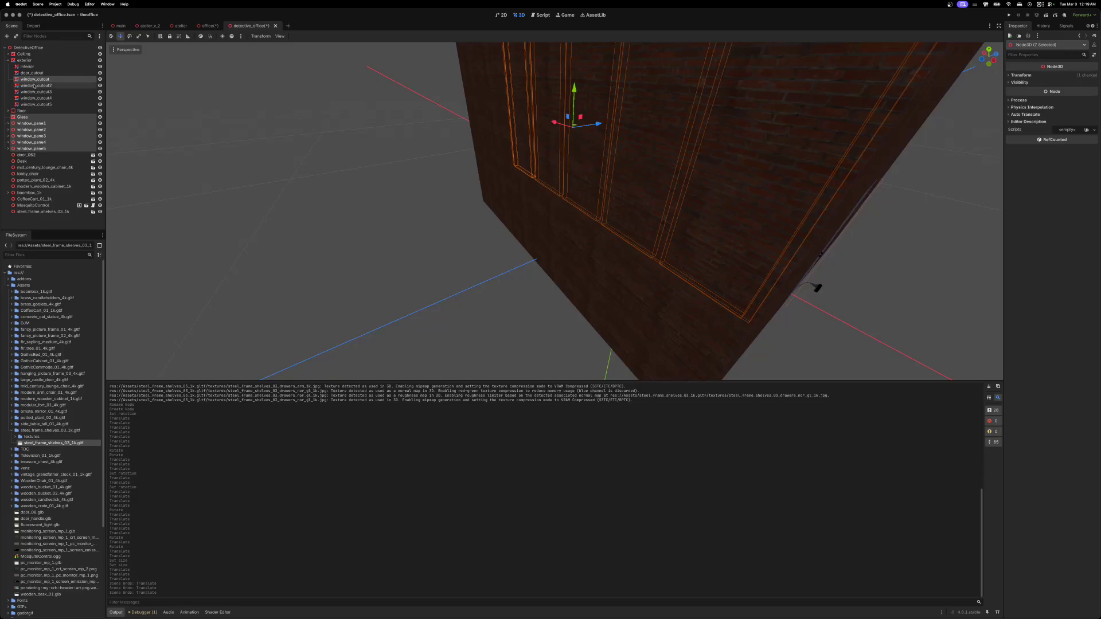
pyautogui.keyDown('ctrl'); pyautogui.click(34, 86); pyautogui.keyUp('ctrl')
pyautogui.keyDown('ctrl'); pyautogui.click(34, 92); pyautogui.keyUp('ctrl')
pyautogui.keyDown('ctrl'); pyautogui.click(34, 98); pyautogui.keyUp('ctrl')
pyautogui.keyDown('ctrl'); pyautogui.click(34, 104); pyautogui.keyUp('ctrl')
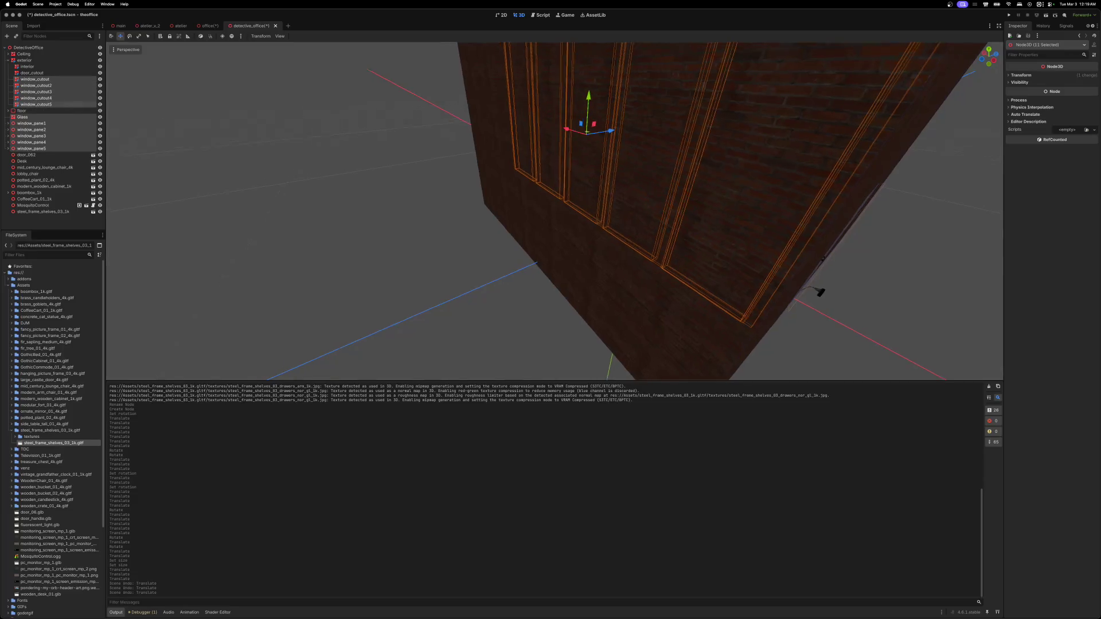
# - Drag the selected windows and cut-outs left along the wall on the X axis
pyautogui.hscroll(5, 398, 138)
pyautogui.moveTo(557, 144); pyautogui.dragTo(507, 163)
pyautogui.scroll(10, 508, 163)
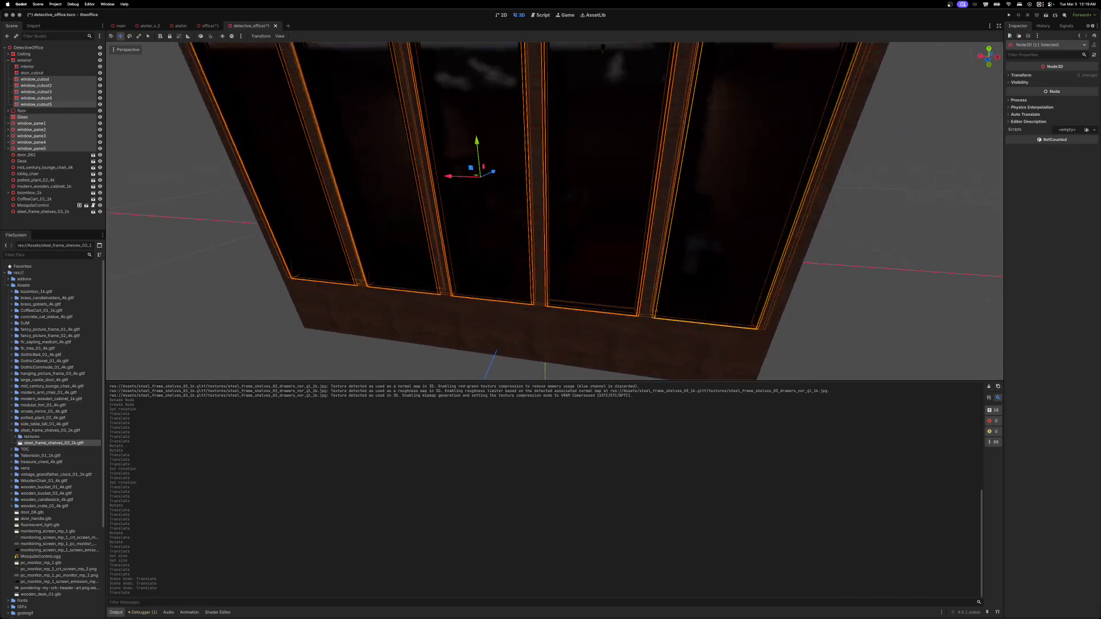
pyautogui.scroll(-10, 554, 210)
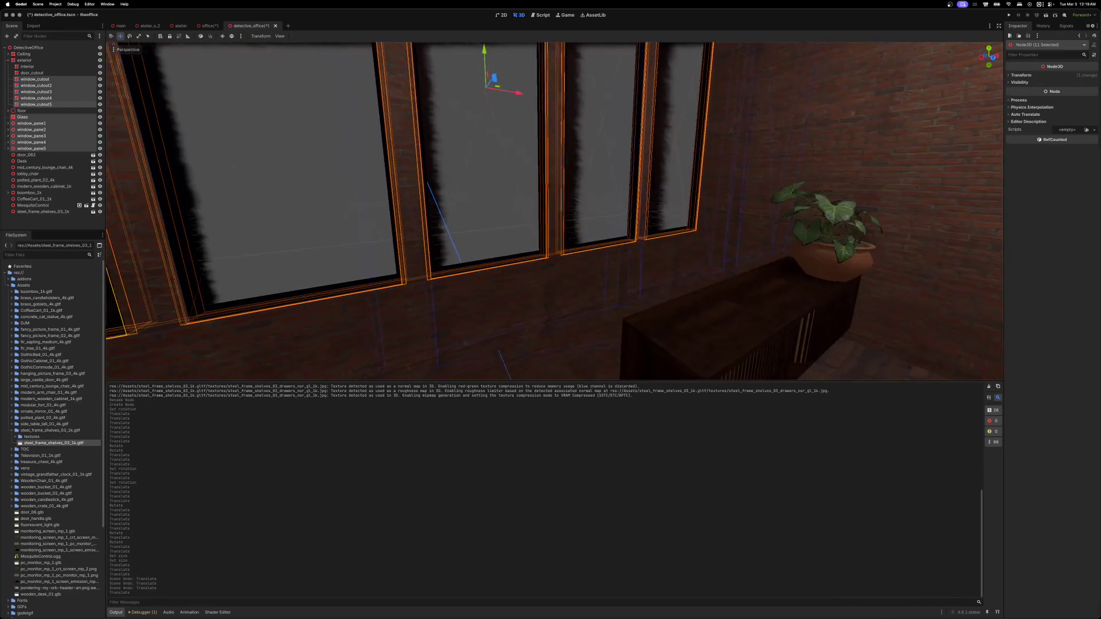
pyautogui.scroll(5, 555, 211)
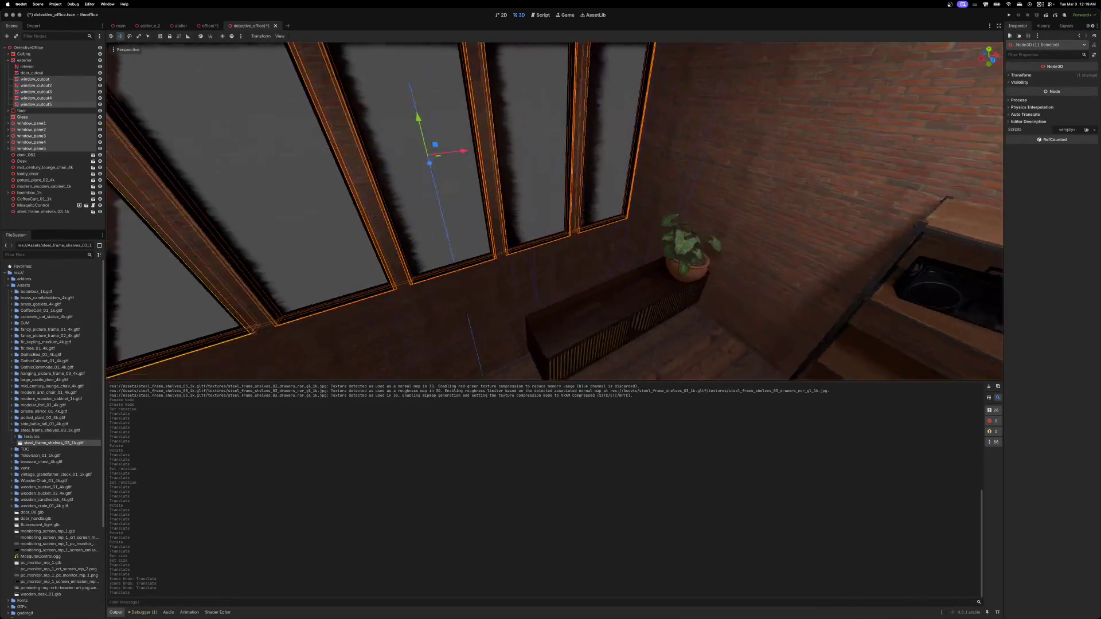
pyautogui.moveTo(553, 210)
pyautogui.mouseDown()
pyautogui.moveTo(579, 218)
pyautogui.moveTo(695, 184)
pyautogui.mouseUp()
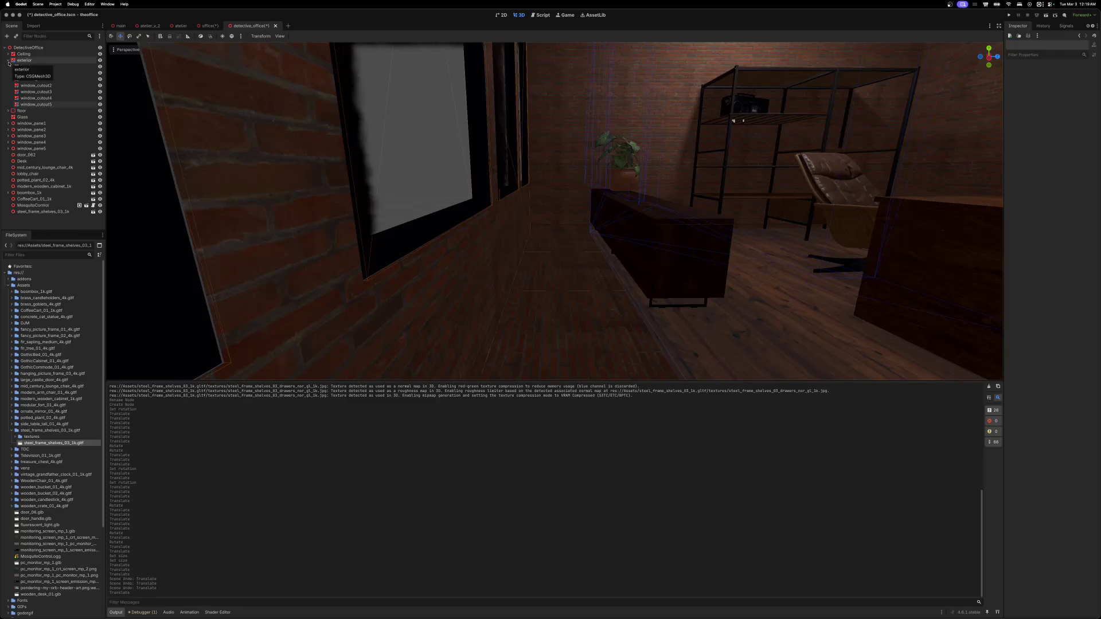
# - Set the office floor's BoxMesh Size z from 4 to 6
pyautogui.click(8, 60)
pyautogui.press('s')
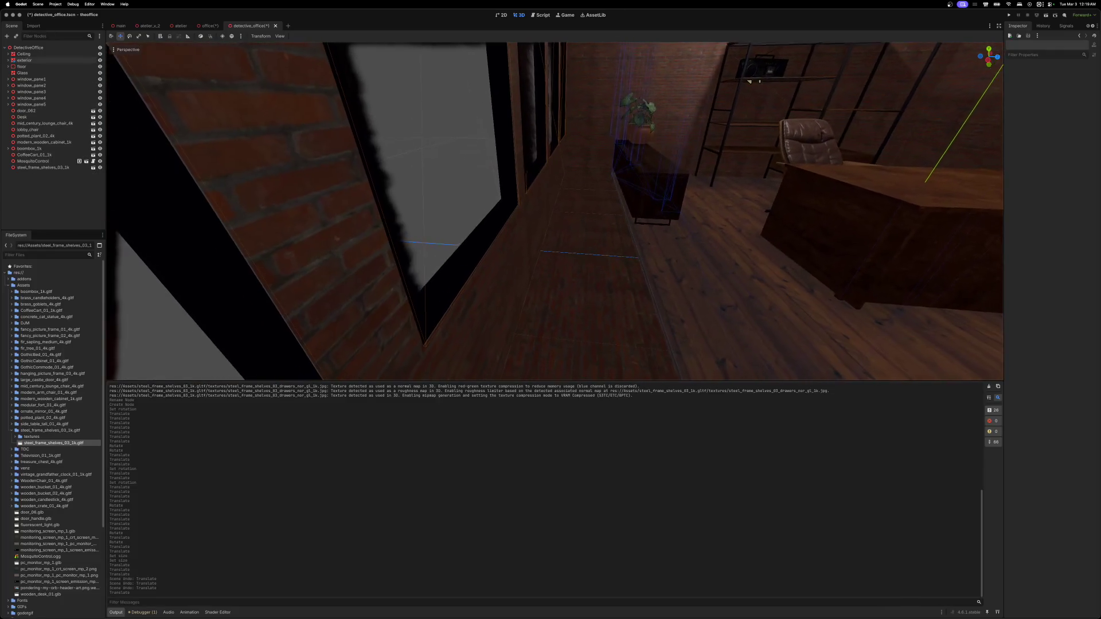
pyautogui.press('s')
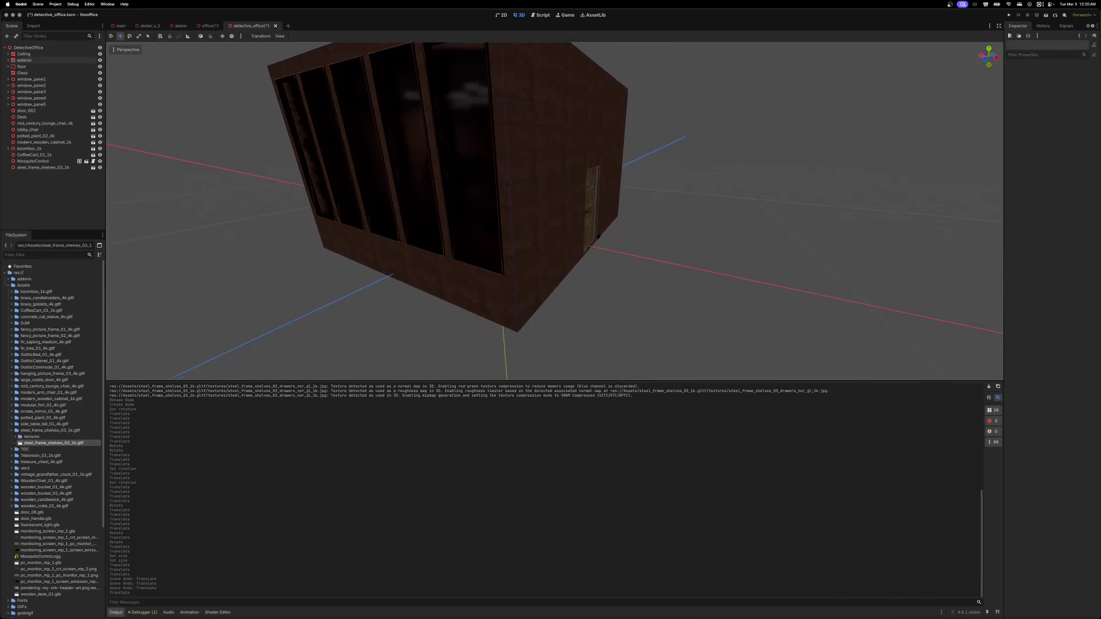
pyautogui.press('w')
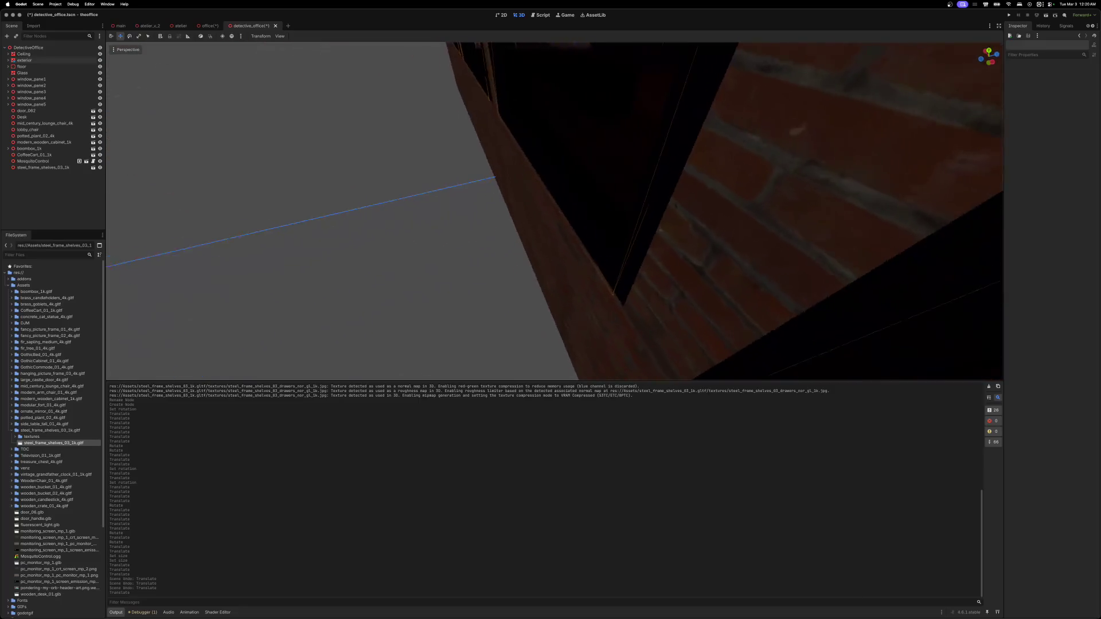
pyautogui.press('w')
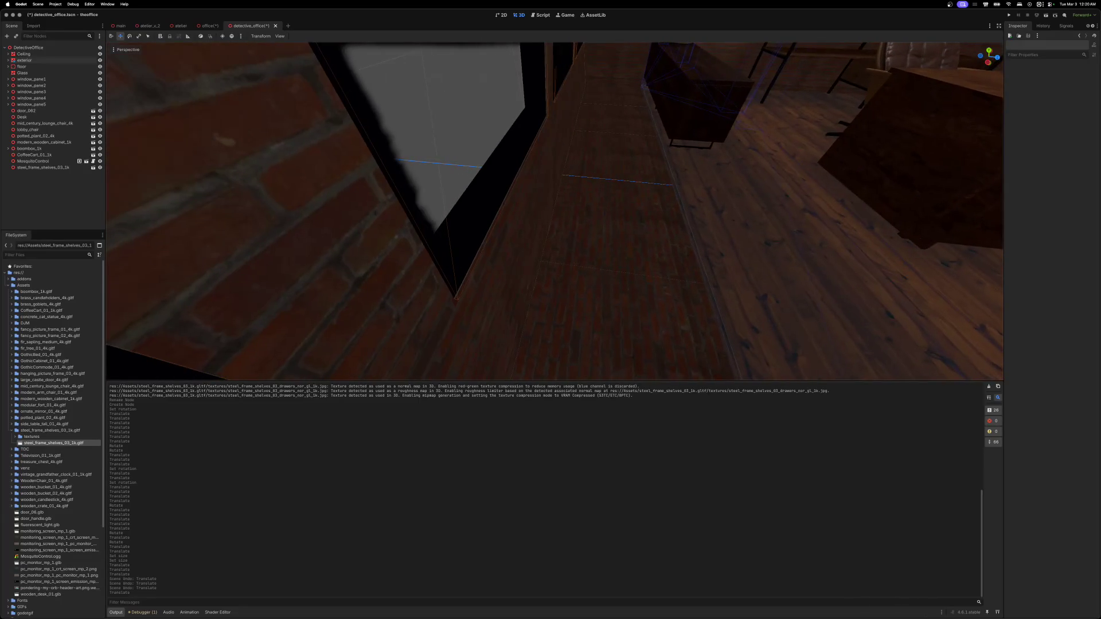
pyautogui.press('w')
pyautogui.click(706, 243)
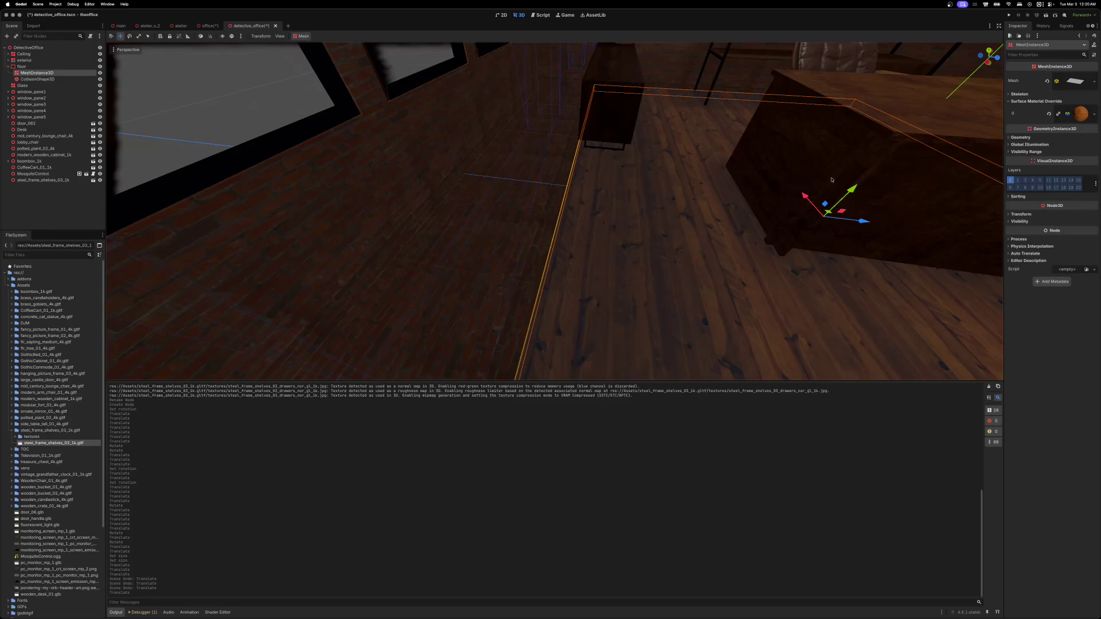
pyautogui.click(1073, 82)
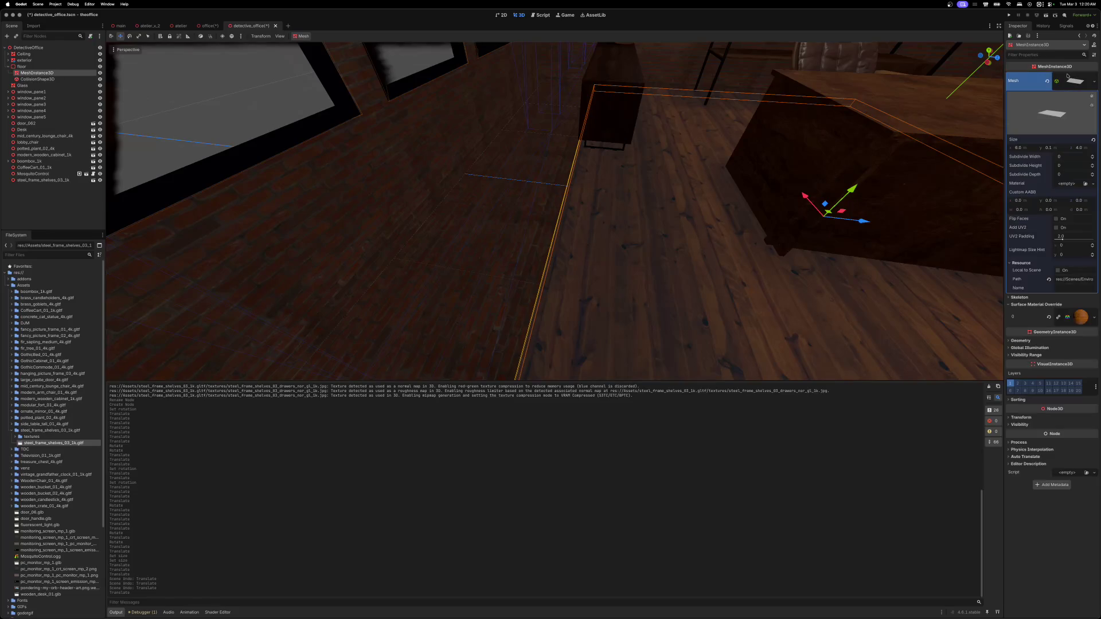
pyautogui.click(1078, 147)
pyautogui.write('6')
pyautogui.press('Return')
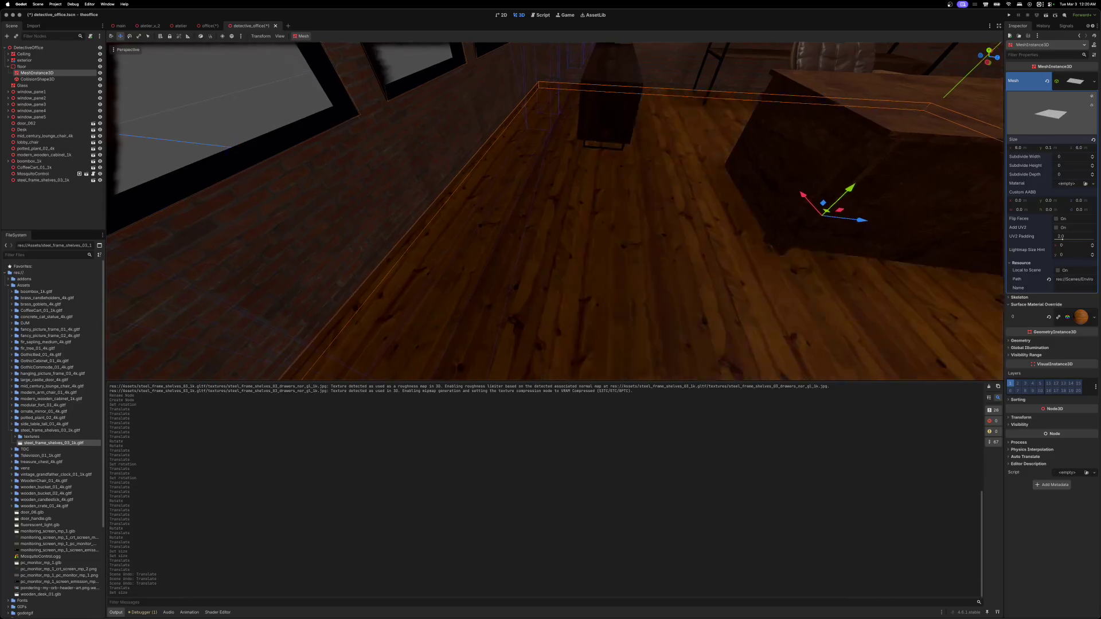
# - Review the furnished room and save the detective office scene with Cmd+S
pyautogui.scroll(10, 537, 150)
pyautogui.click(537, 150)
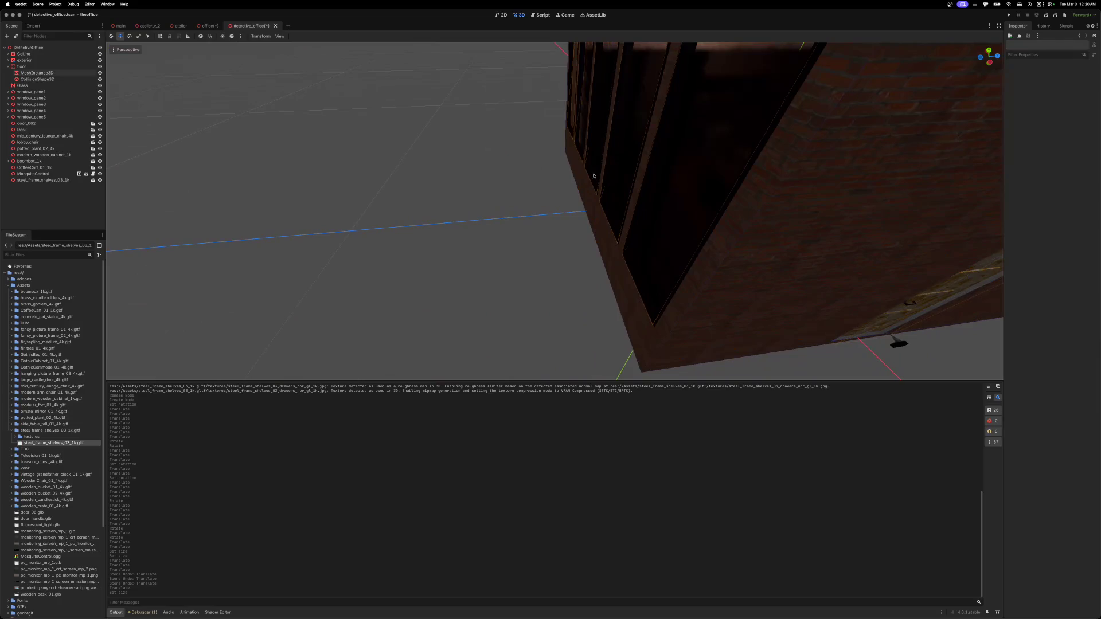
pyautogui.press('w')
pyautogui.press('w')
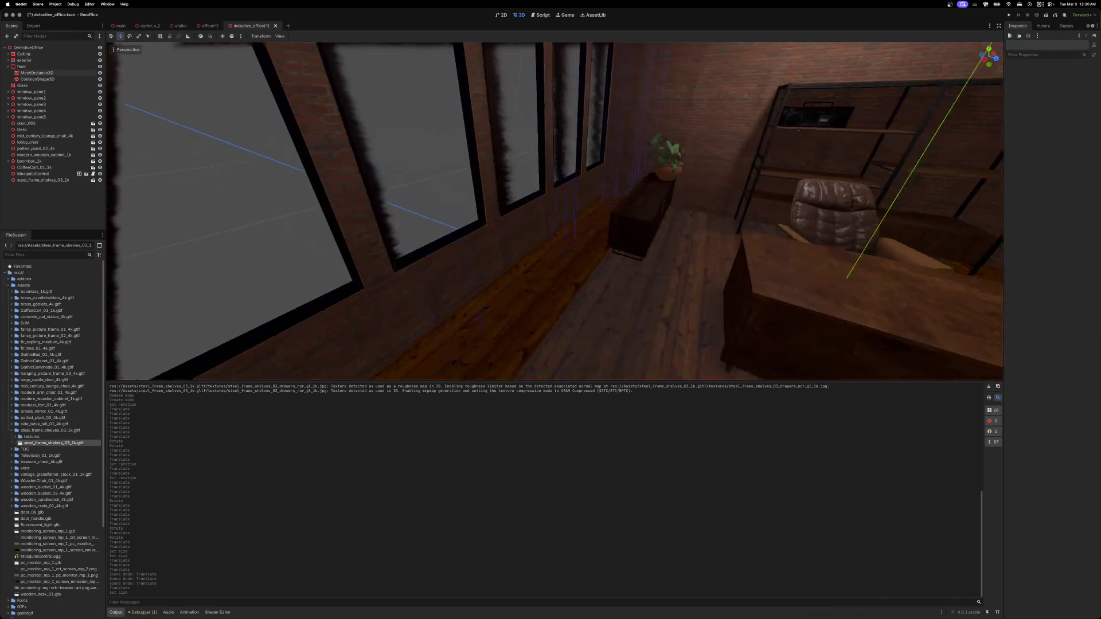
pyautogui.press('s')
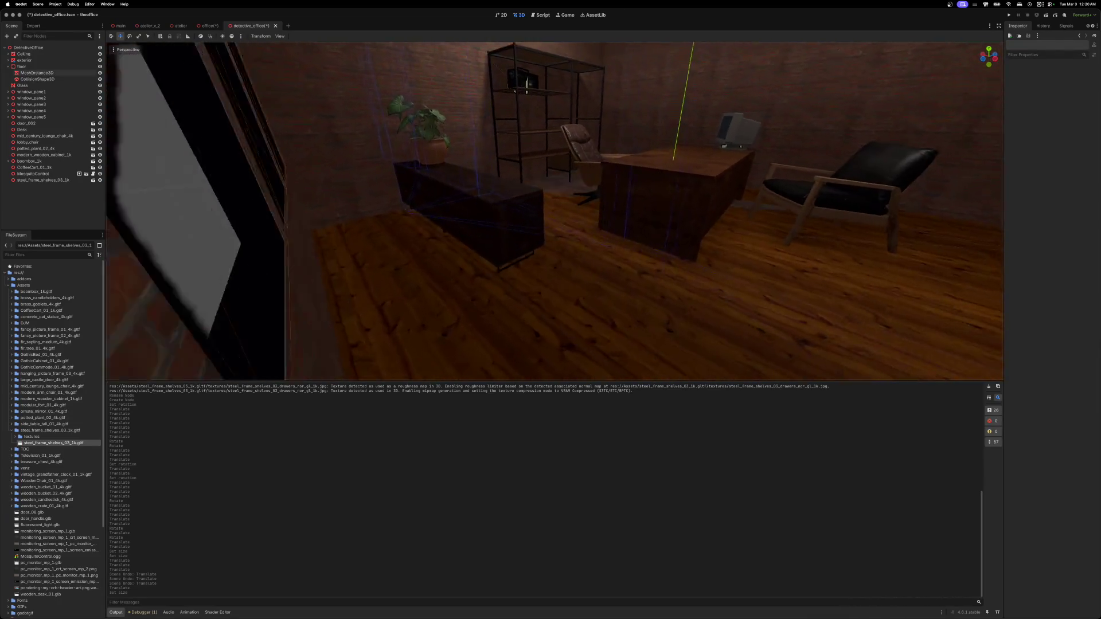
pyautogui.press('super+s')
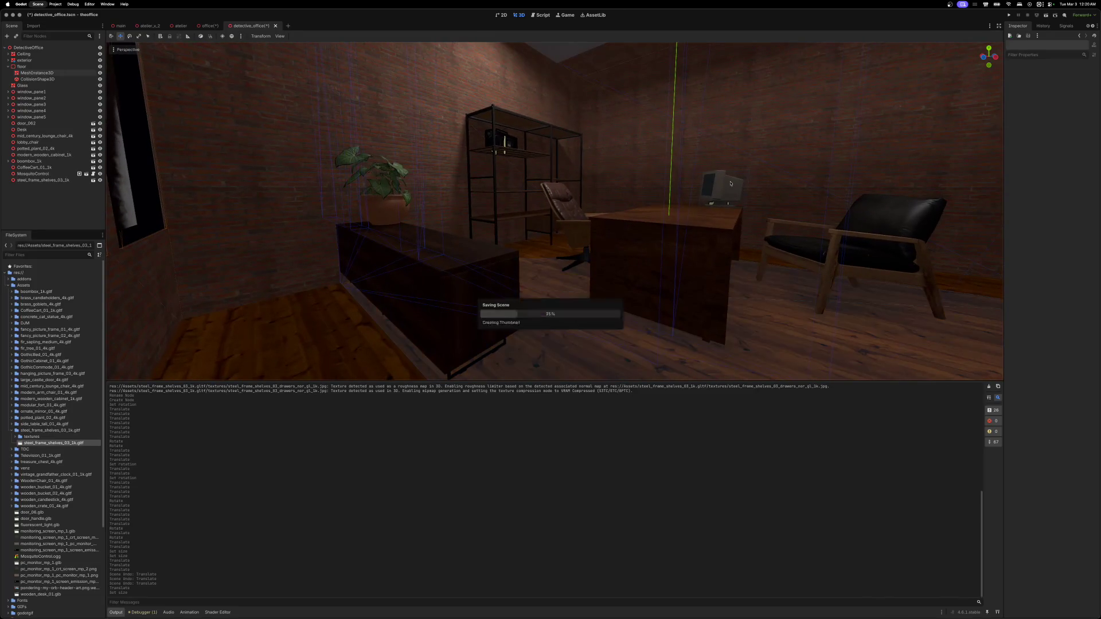
# - Look over the window wall, ceiling lights and desk, then close the detective_office scene tab
pyautogui.press('w')
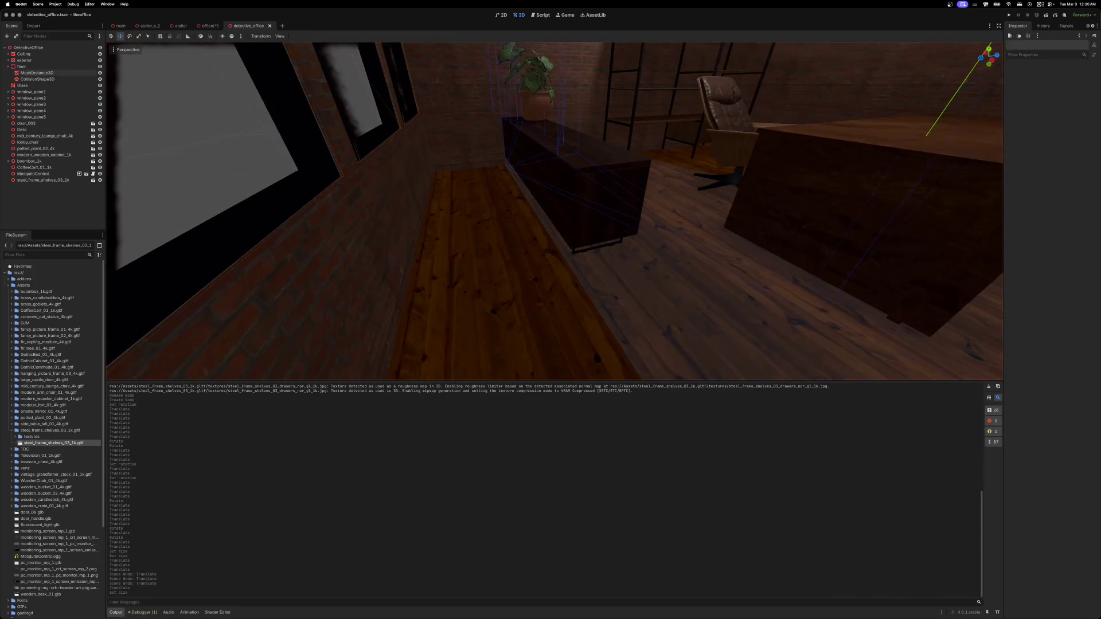
pyautogui.press('w')
pyautogui.press('s')
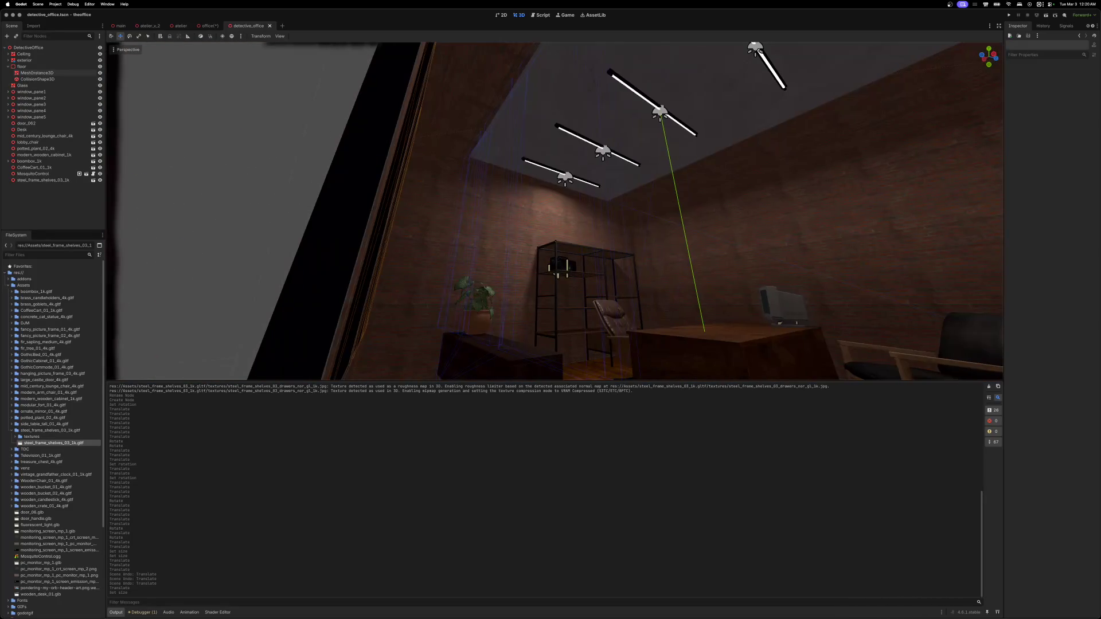
pyautogui.click(270, 26)
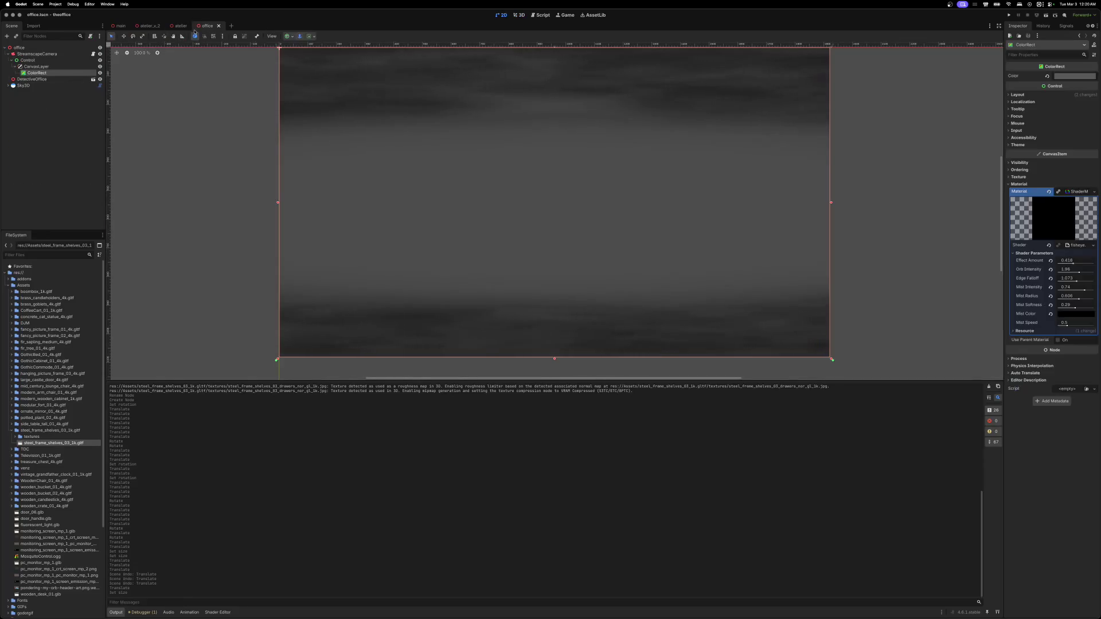
# - Reopen the detective_office scene in the 3D view
pyautogui.click(518, 15)
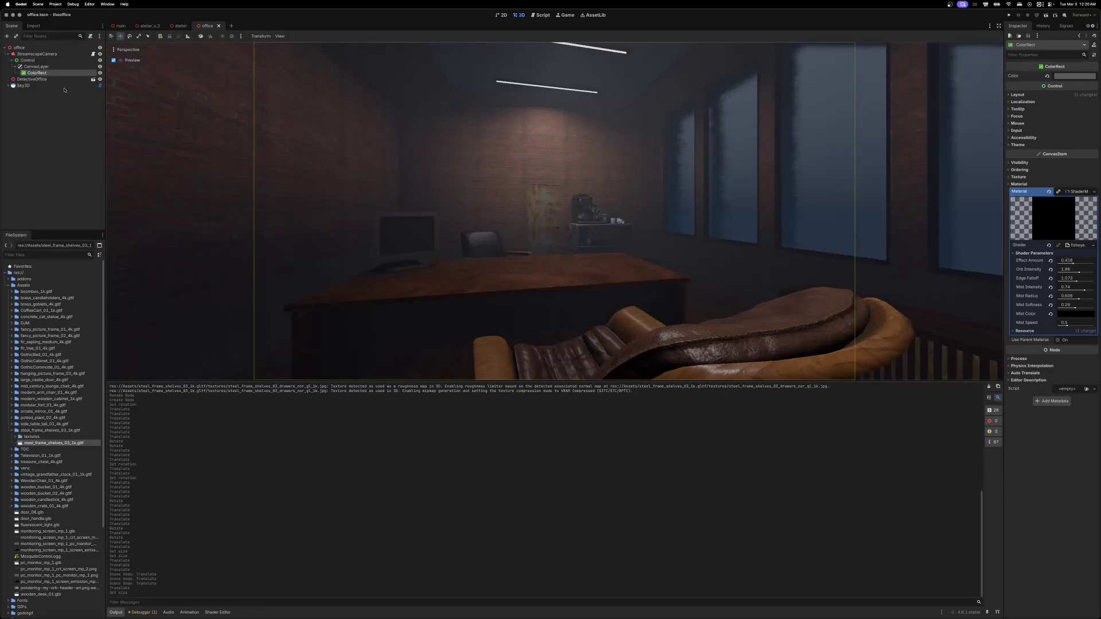
pyautogui.click(92, 79)
pyautogui.press('w')
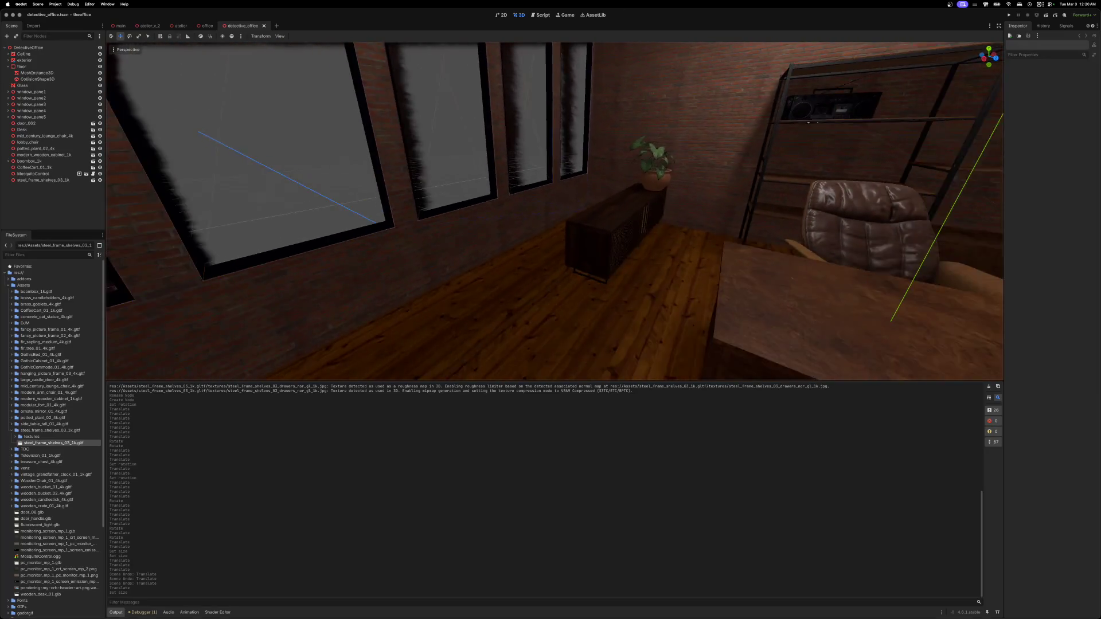
pyautogui.press('w')
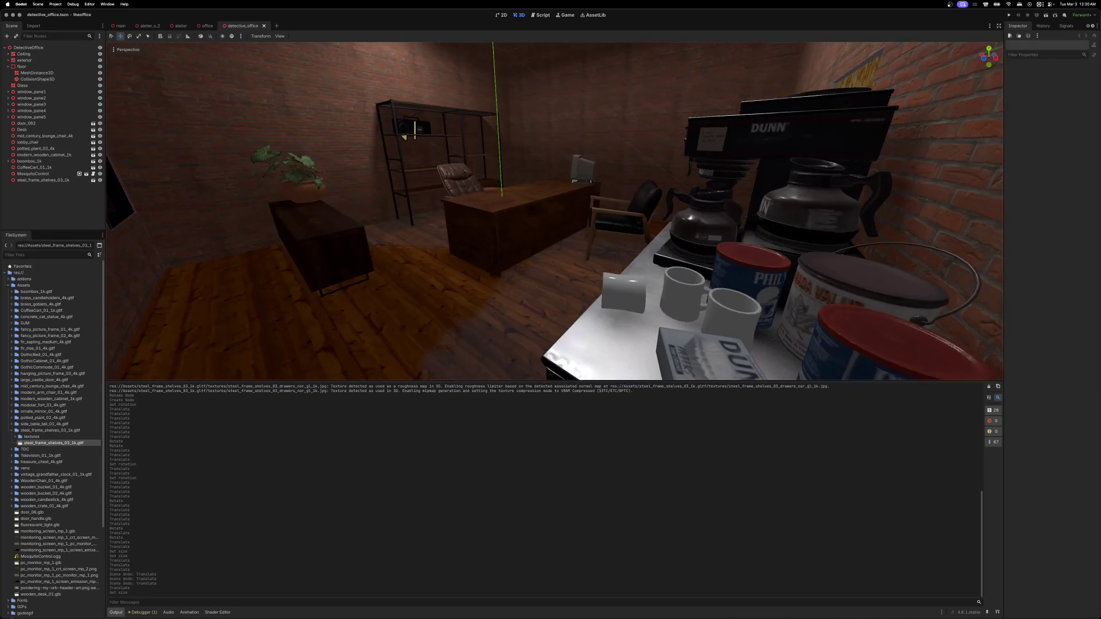
pyautogui.press('s')
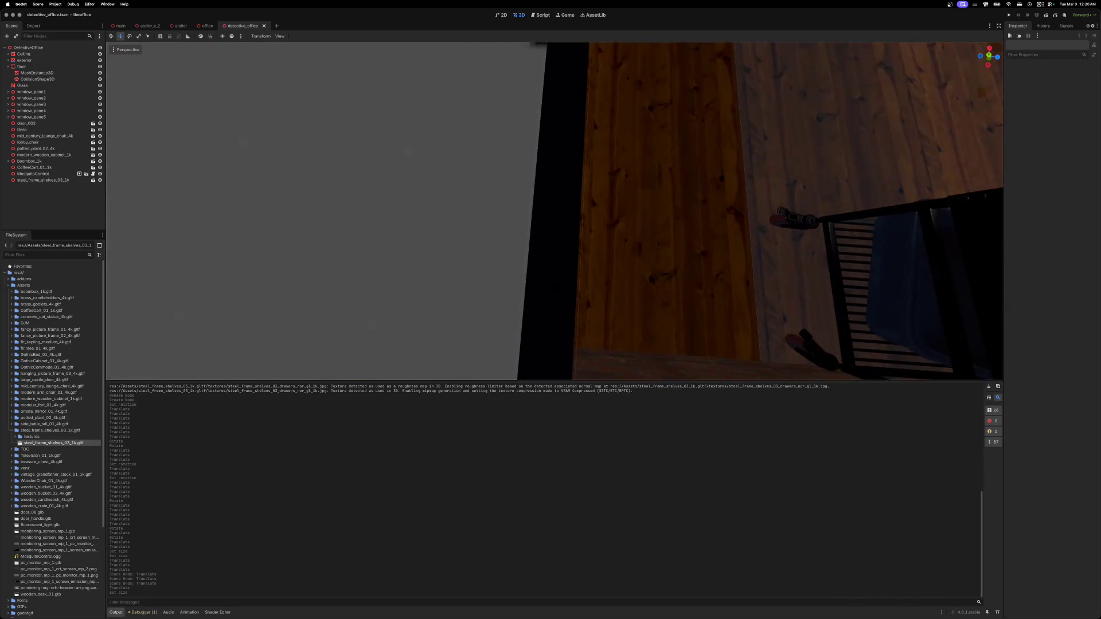
# - Select the coffee cart and slide it along the wall away from the door, toward Z -2.0
pyautogui.press('w')
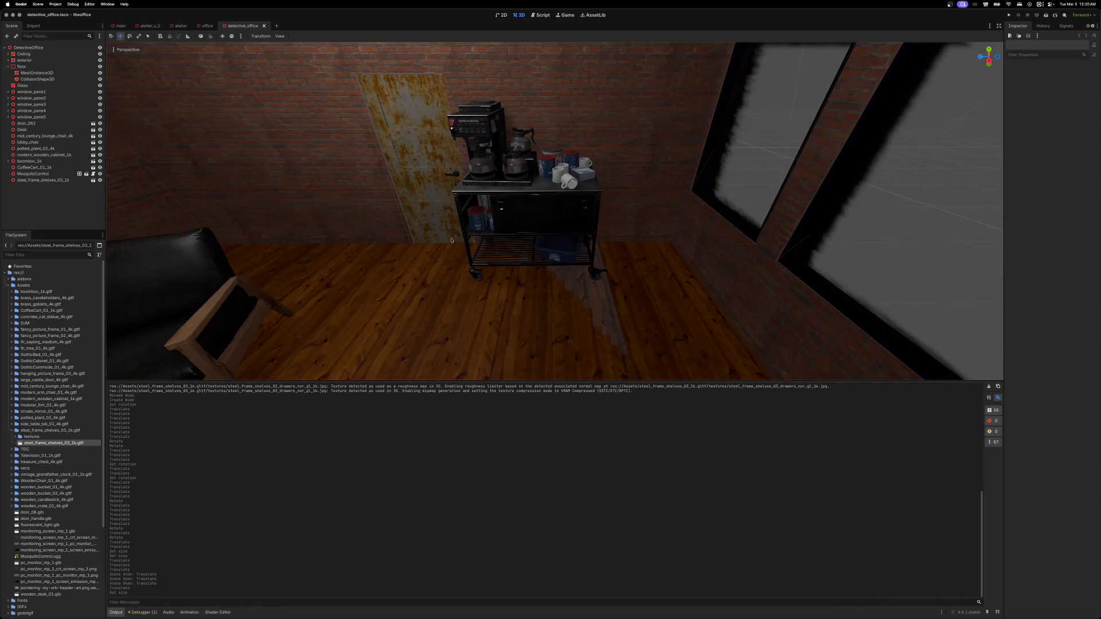
pyautogui.click(547, 207)
pyautogui.moveTo(502, 257); pyautogui.dragTo(564, 261)
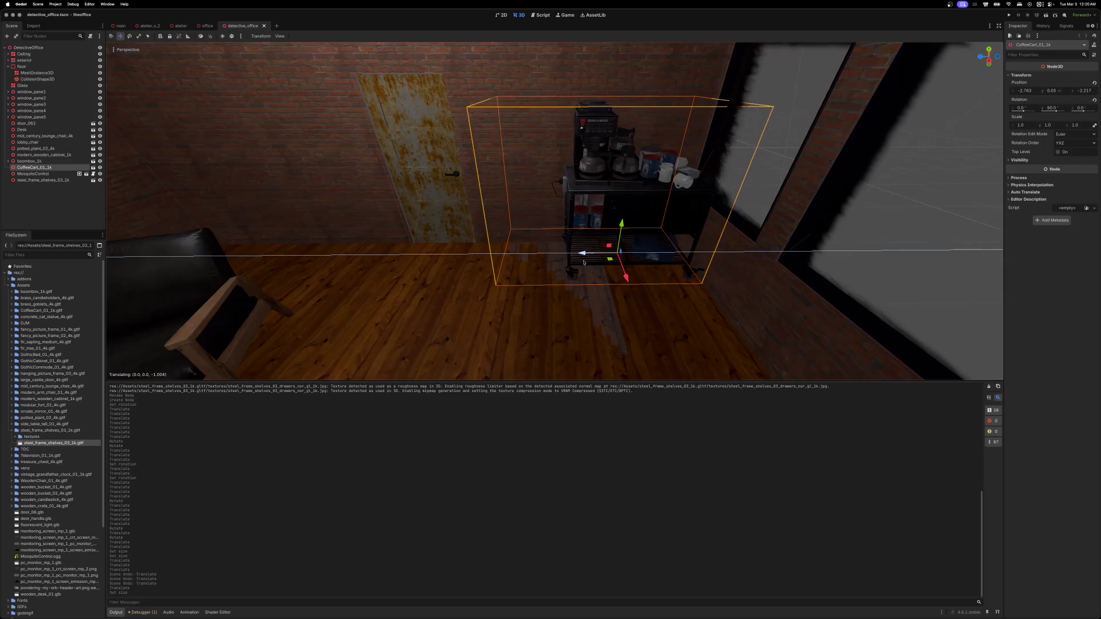
# - Drop the coffee cart further from the door and select the Ceiling
pyautogui.moveTo(584, 262); pyautogui.dragTo(584, 262)
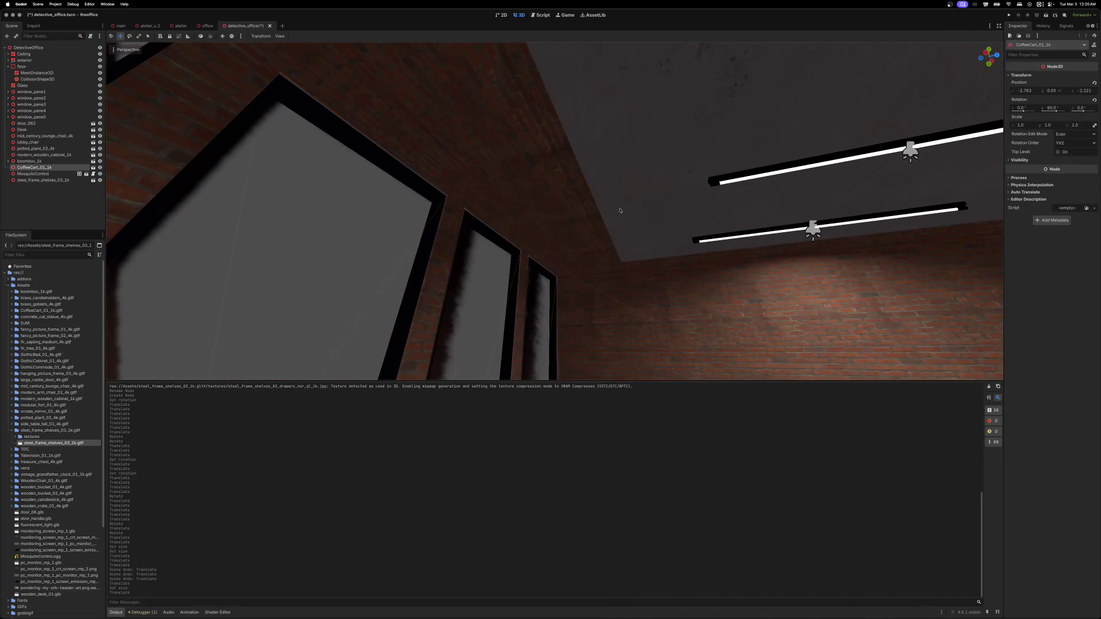
pyautogui.click(623, 203)
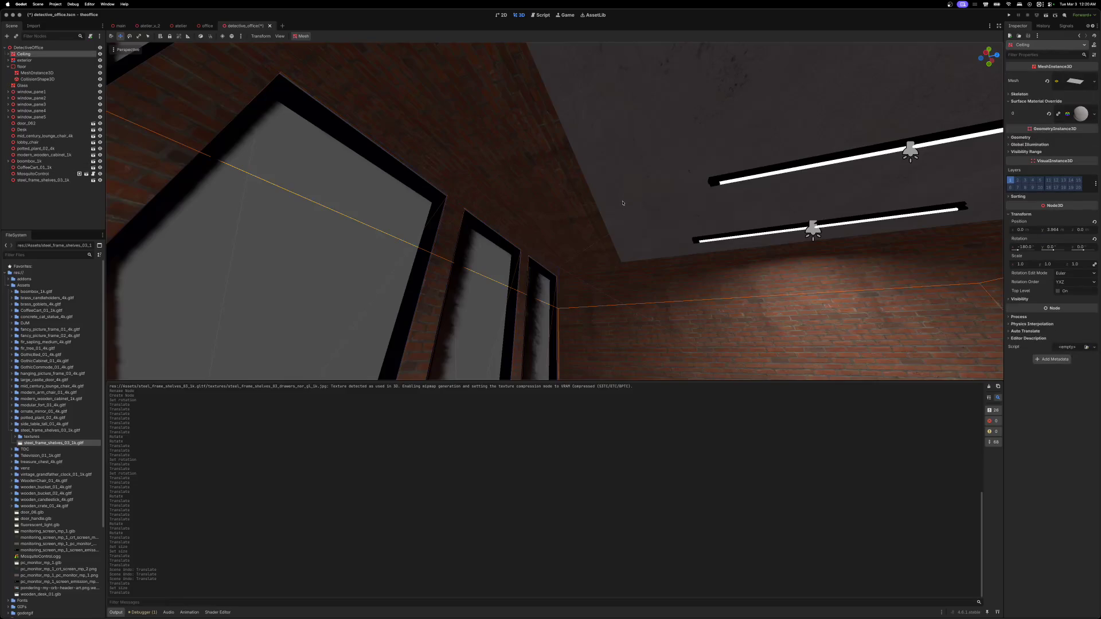
pyautogui.scroll(-10, 607, 228)
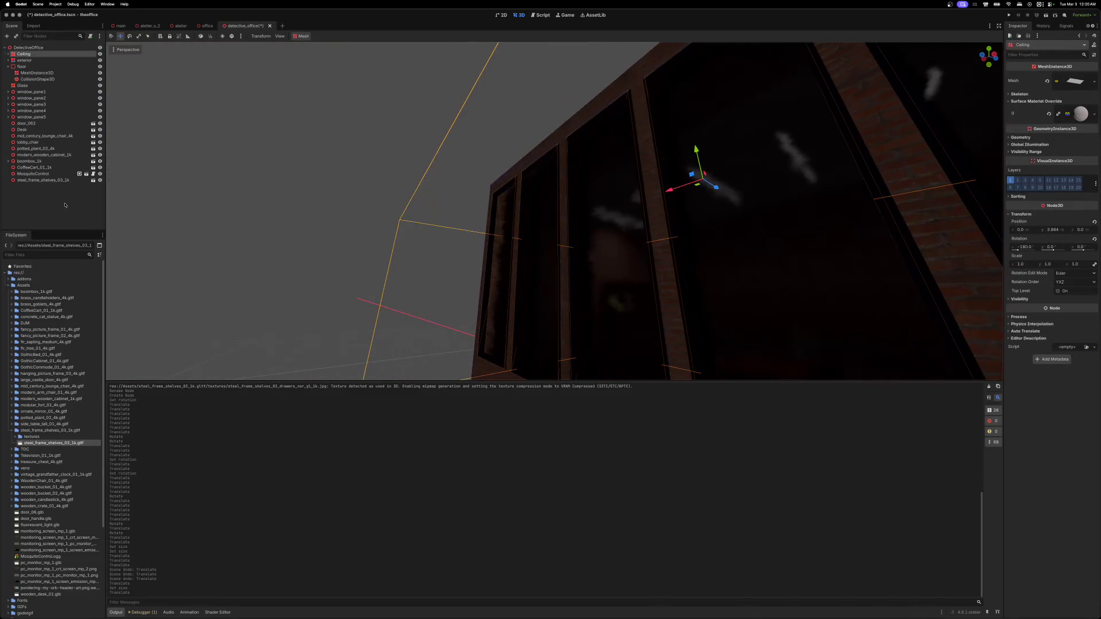
pyautogui.click(8, 67)
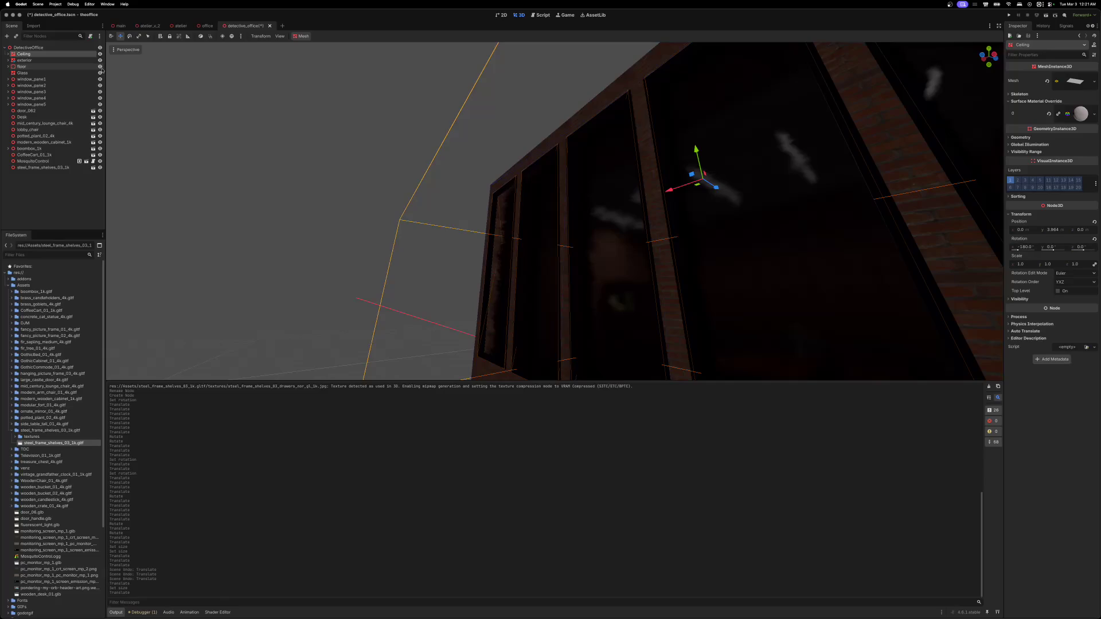
# - Change the Ceiling PlaneMesh Size y from 4 to 6
pyautogui.click(1074, 80)
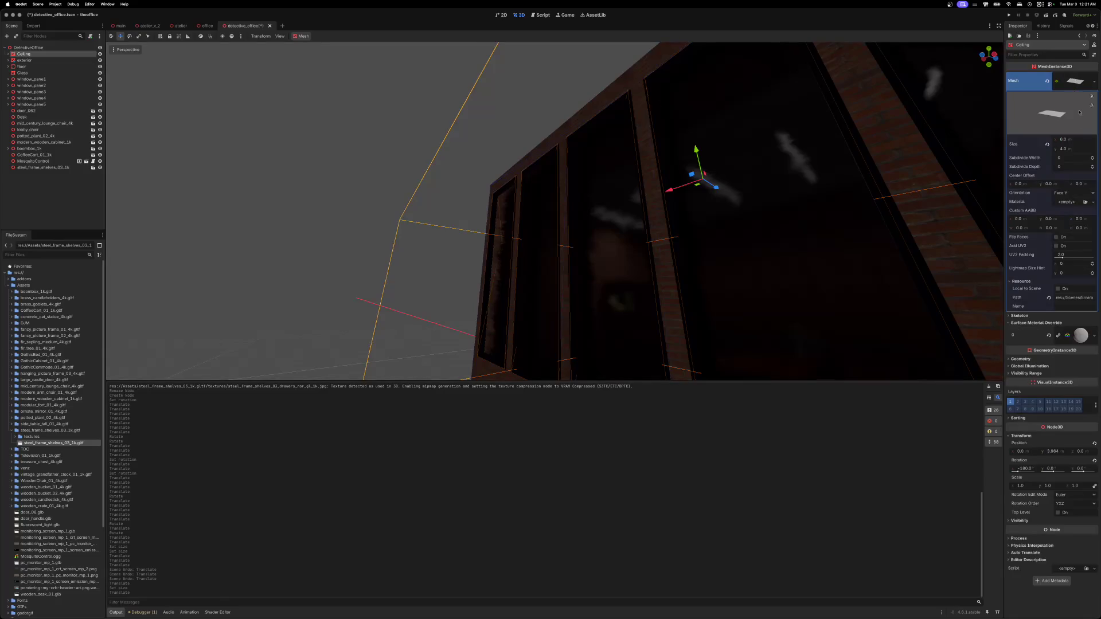
pyautogui.click(1061, 150)
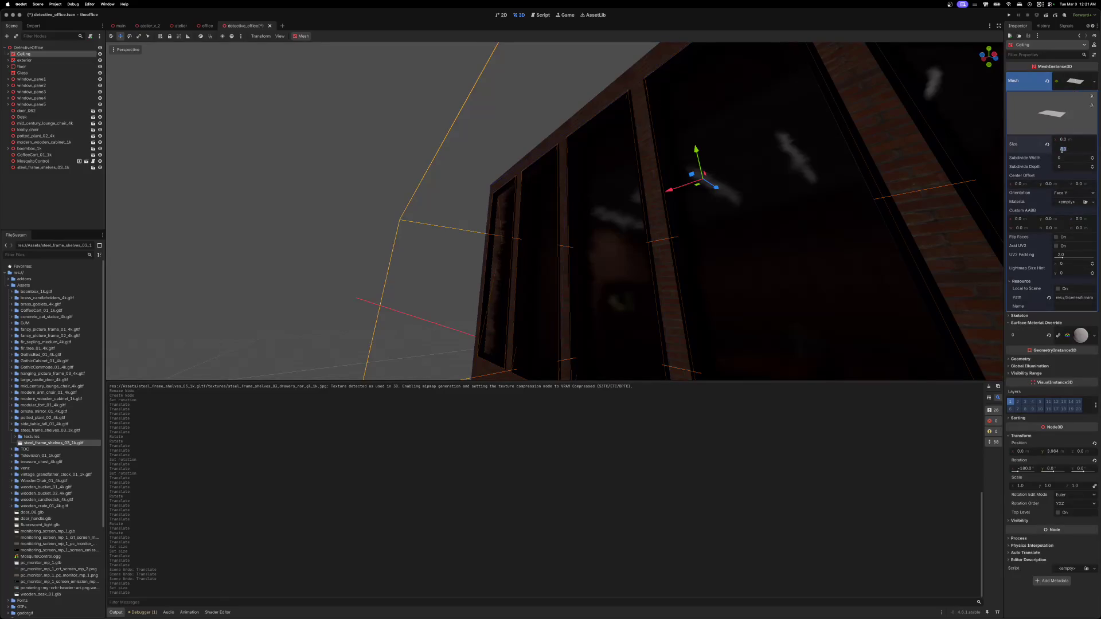
pyautogui.write('6')
pyautogui.press('Return')
pyautogui.scroll(5, 540, 250)
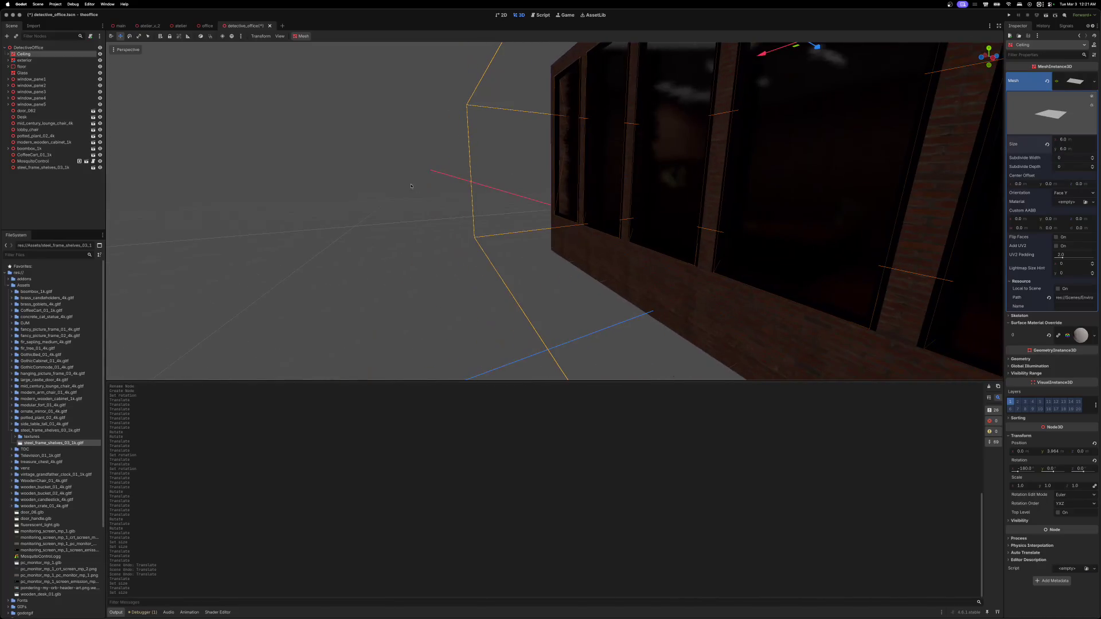
pyautogui.click(540, 250)
pyautogui.scroll(-10, 541, 250)
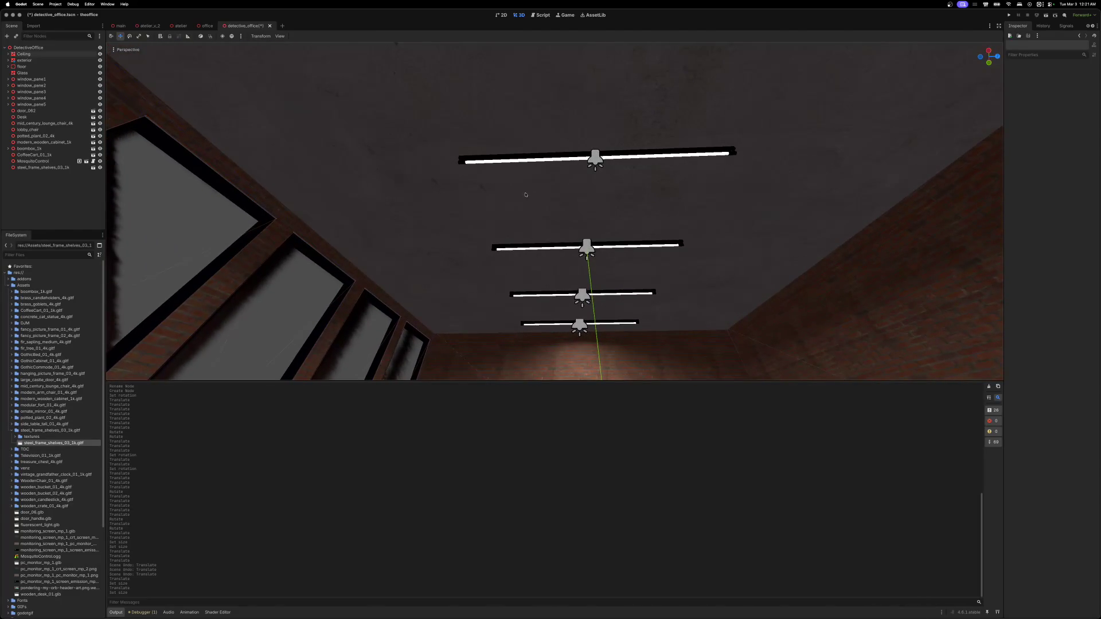
pyautogui.click(534, 162)
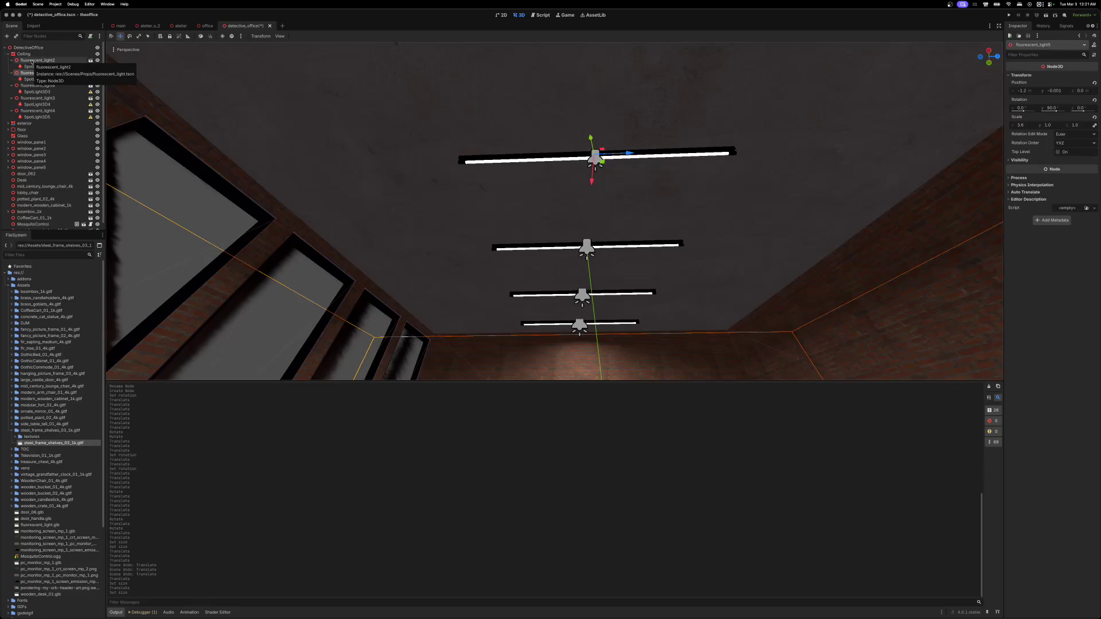
pyautogui.click(32, 61)
pyautogui.keyDown('shift'); pyautogui.click(36, 113); pyautogui.keyUp('shift')
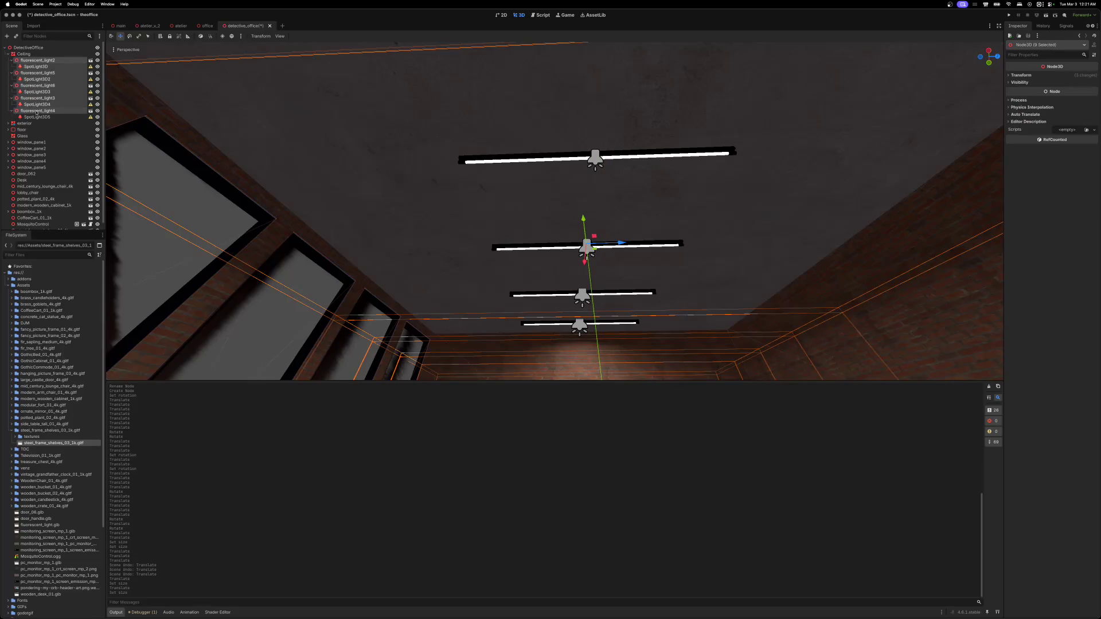
pyautogui.click(11, 61)
pyautogui.click(12, 66)
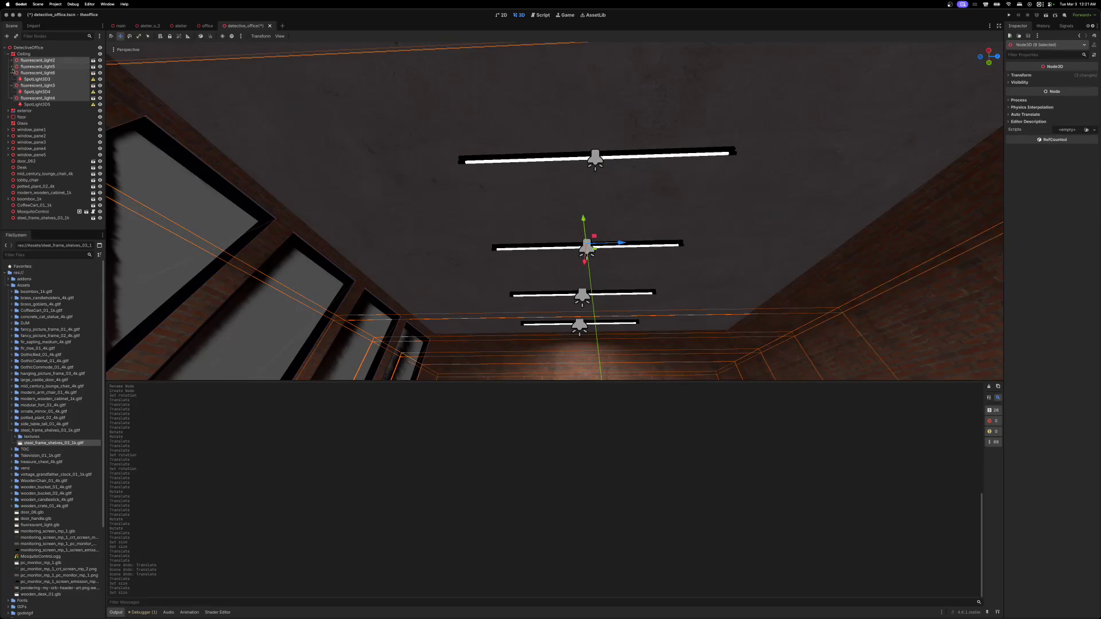
pyautogui.click(12, 73)
pyautogui.click(12, 79)
pyautogui.click(11, 86)
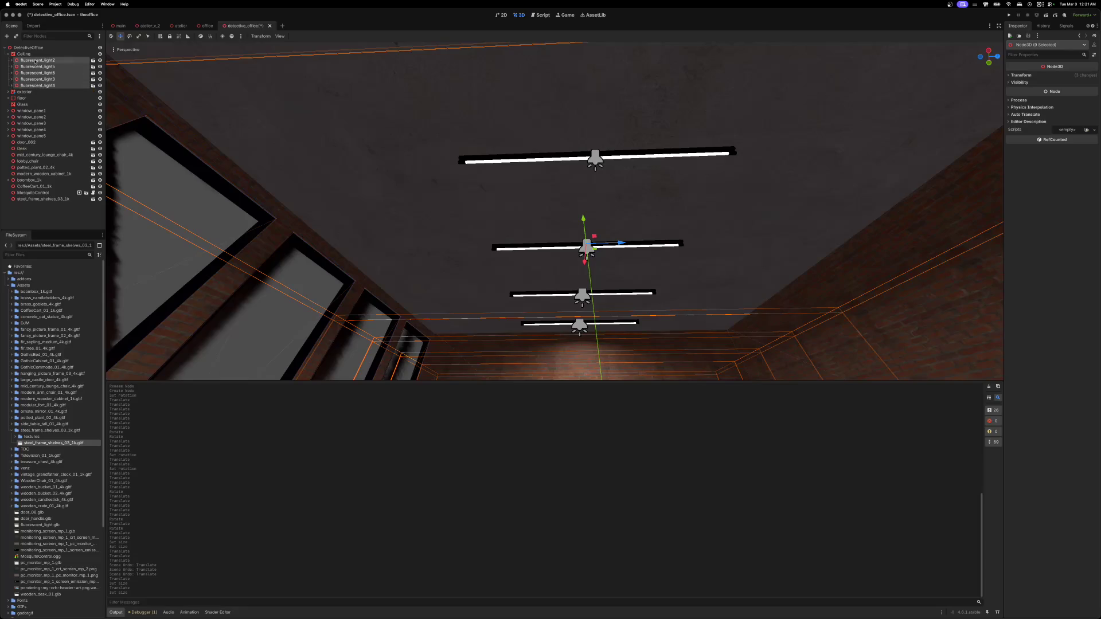
pyautogui.moveTo(35, 63); pyautogui.dragTo(32, 54)
pyautogui.click(1008, 75)
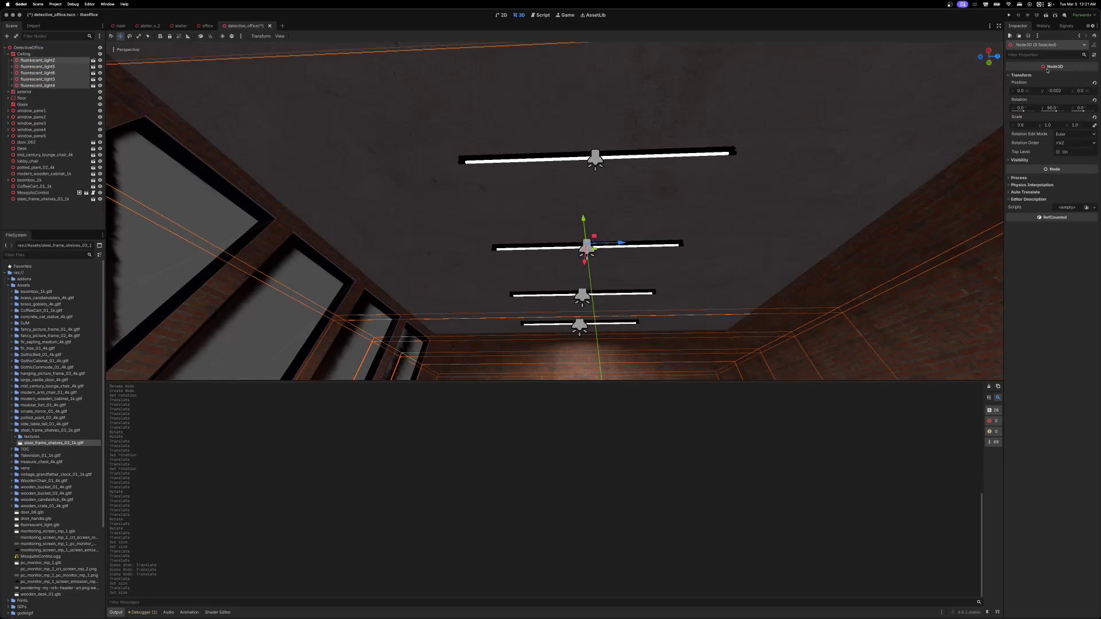
pyautogui.click(1094, 83)
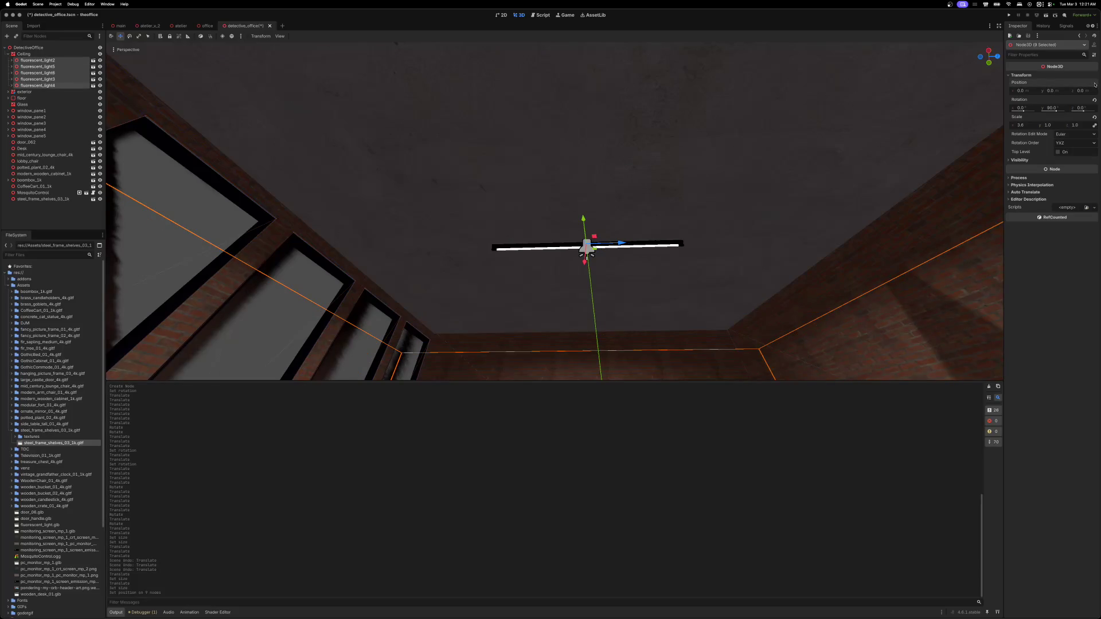
pyautogui.hotkey('ctrl', 'z')
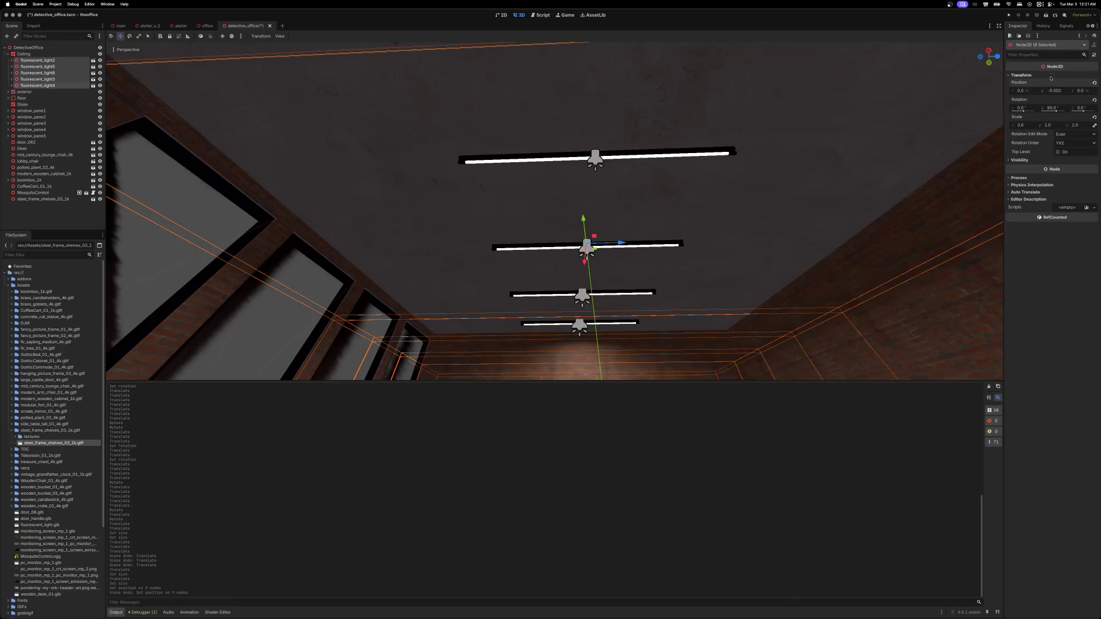
pyautogui.click(1019, 90)
pyautogui.press('Tab')
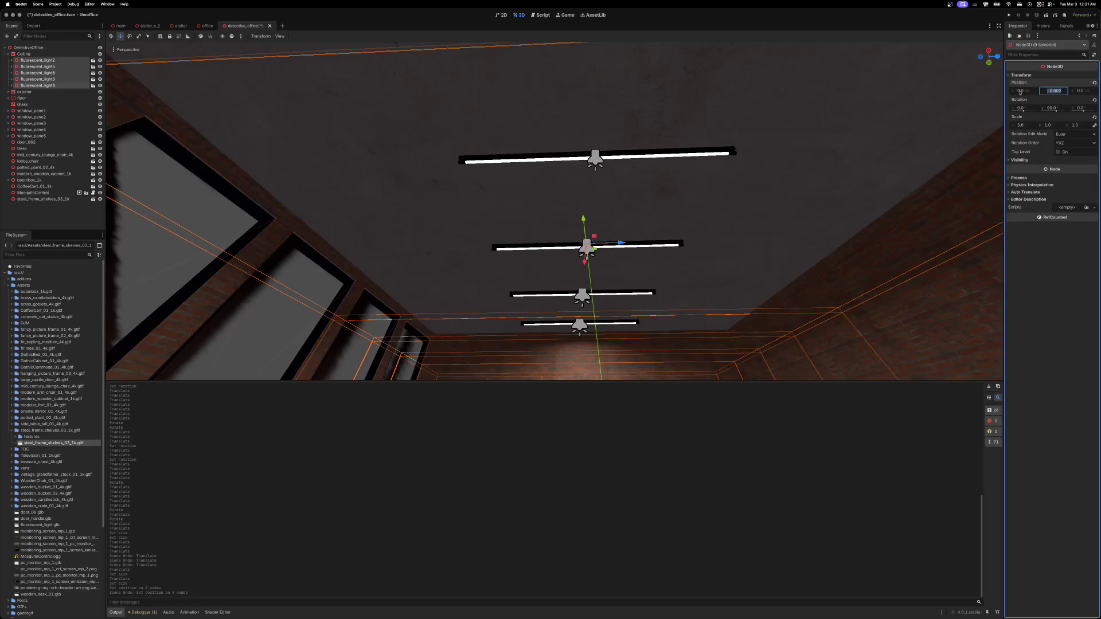
pyautogui.press('Tab')
pyautogui.press('Return')
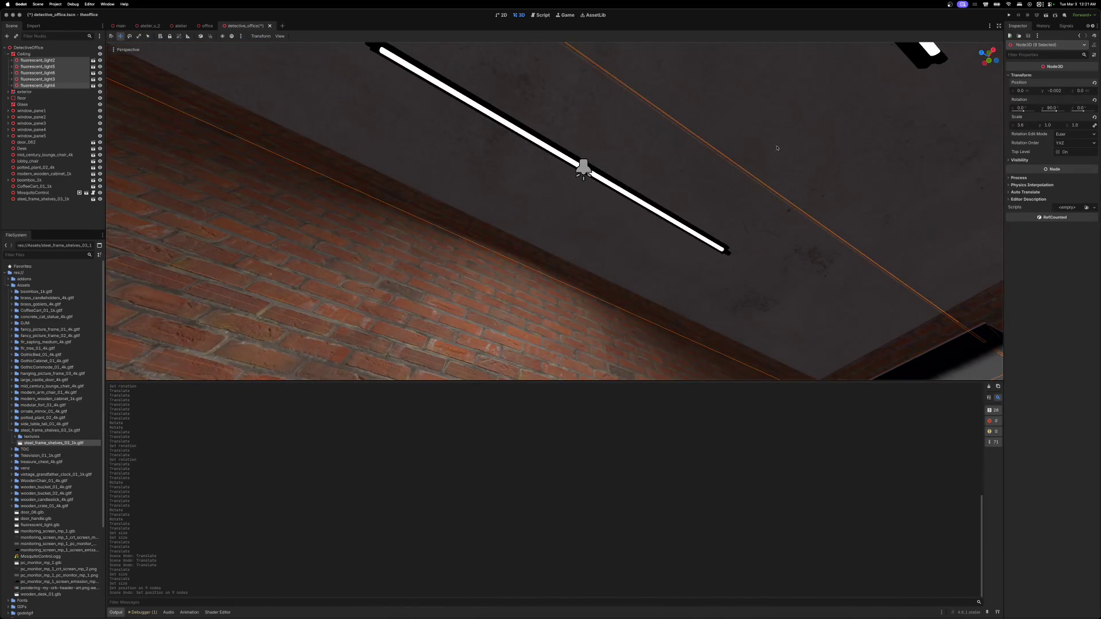
# - Select fluorescent_light2, fluorescent_light5 and the other fluorescent lights in the Scene dock
pyautogui.click(11, 60)
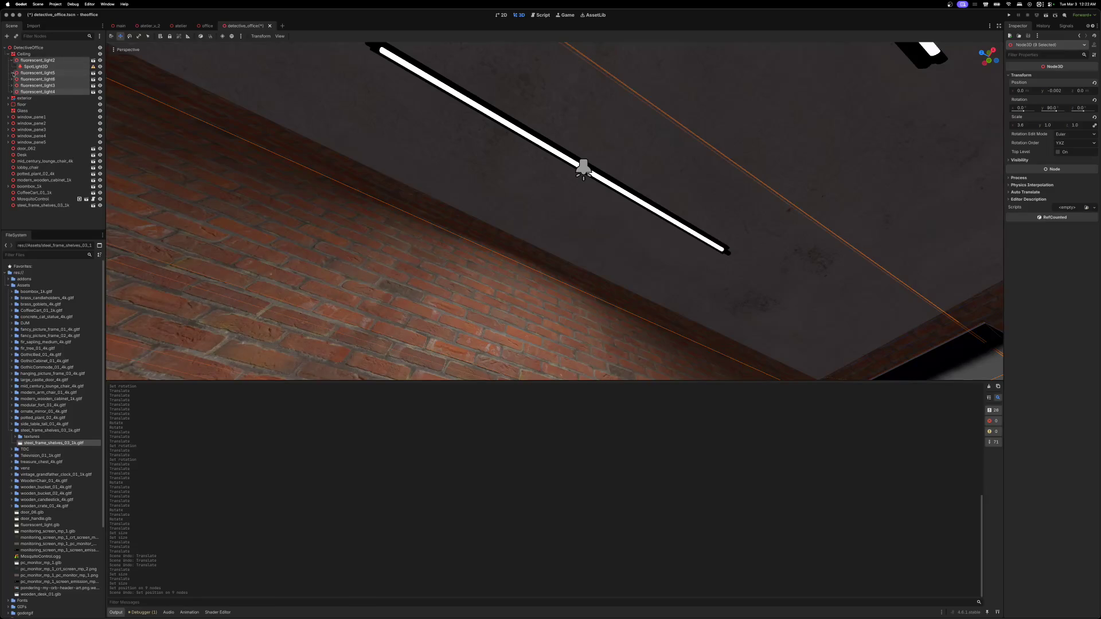
pyautogui.click(12, 73)
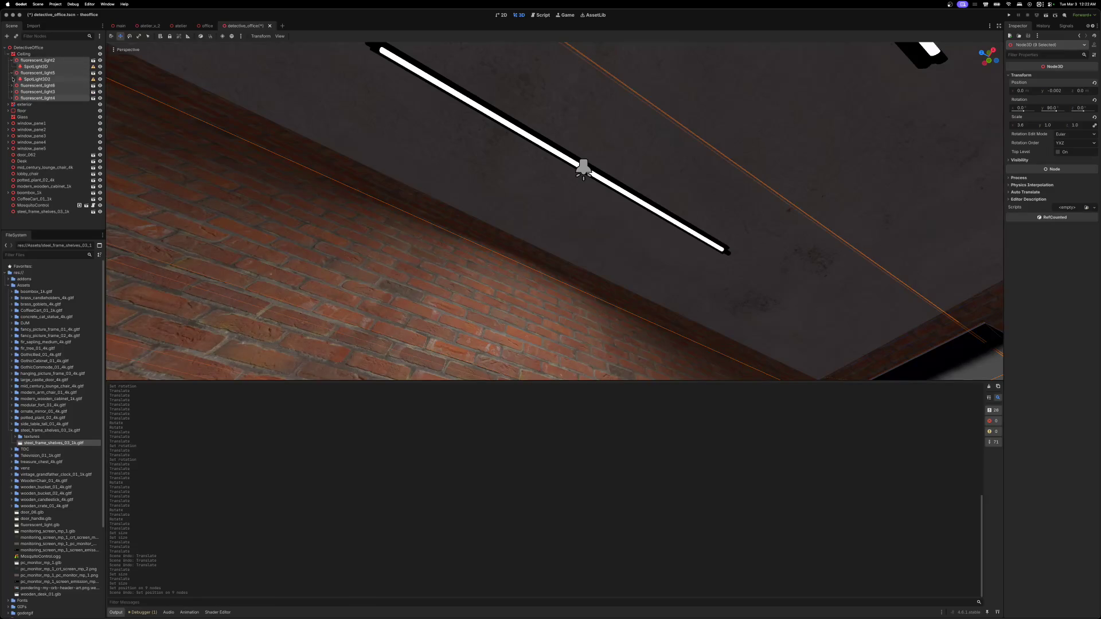
pyautogui.click(12, 73)
pyautogui.click(12, 60)
pyautogui.click(30, 62)
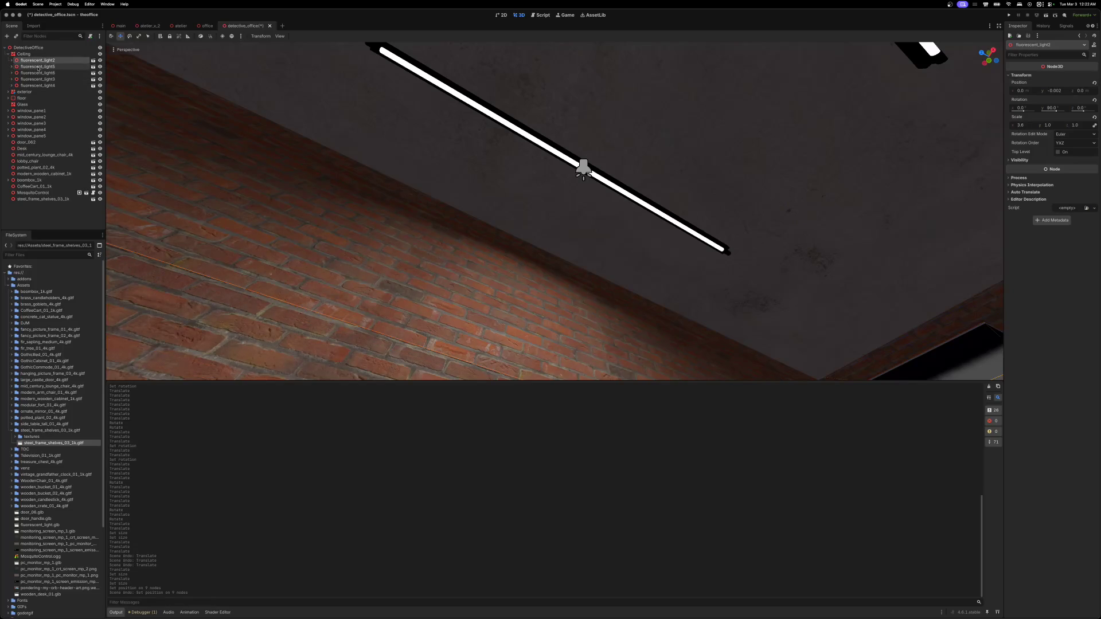
pyautogui.keyDown('shift'); pyautogui.click(31, 66); pyautogui.keyUp('shift')
pyautogui.keyDown('shift'); pyautogui.click(34, 86); pyautogui.keyUp('shift')
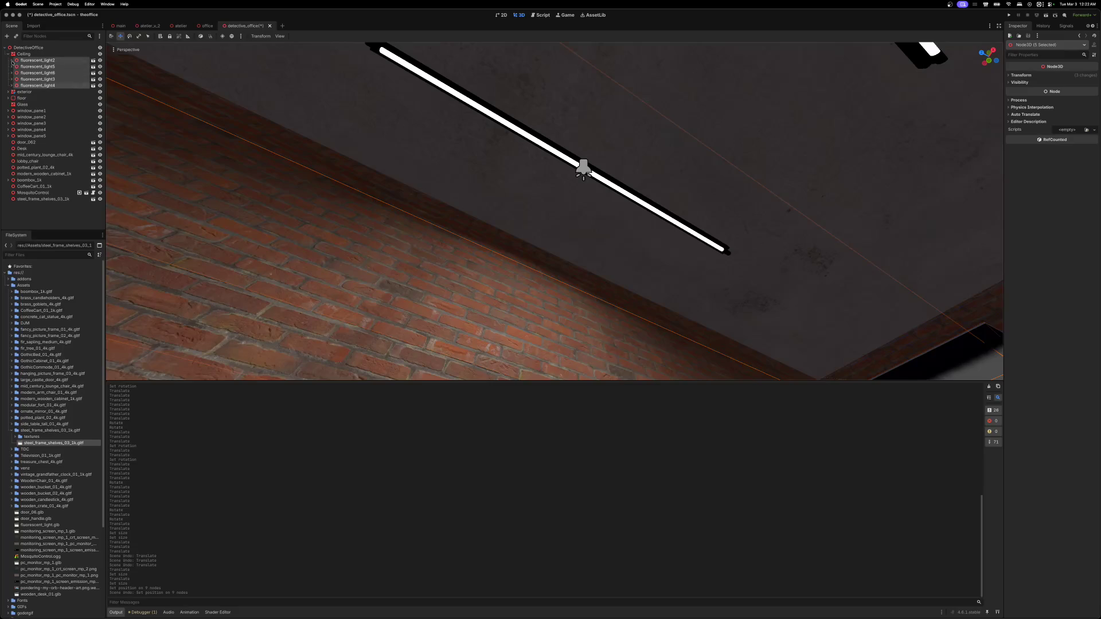
# - Open the fluorescent_light scene in its own editor tab from fluorescent_light2
pyautogui.click(12, 61)
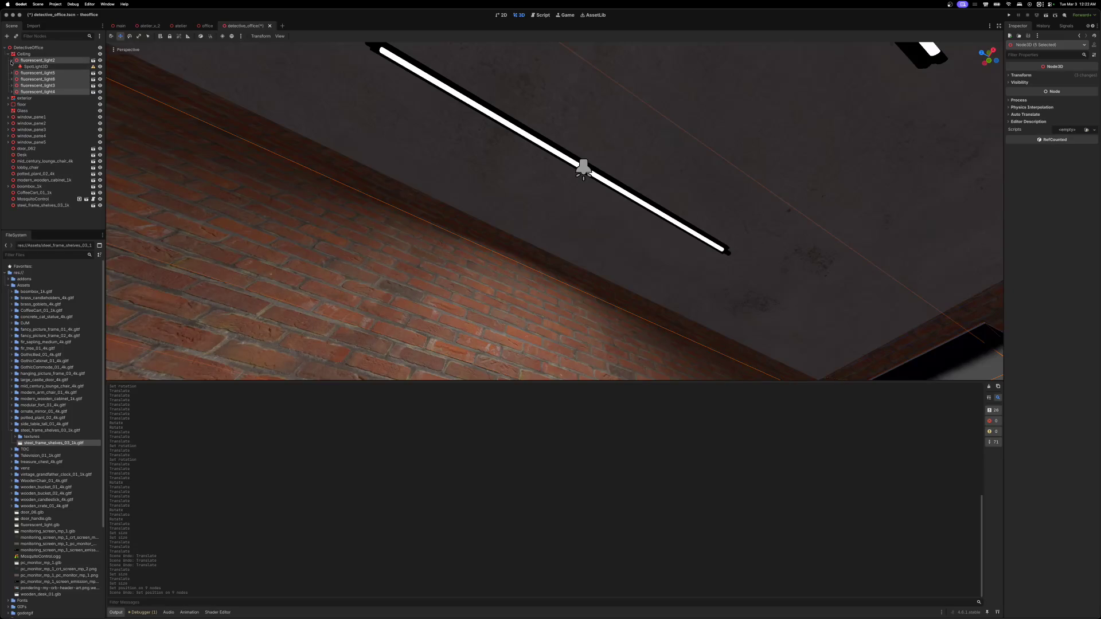
pyautogui.click(12, 61)
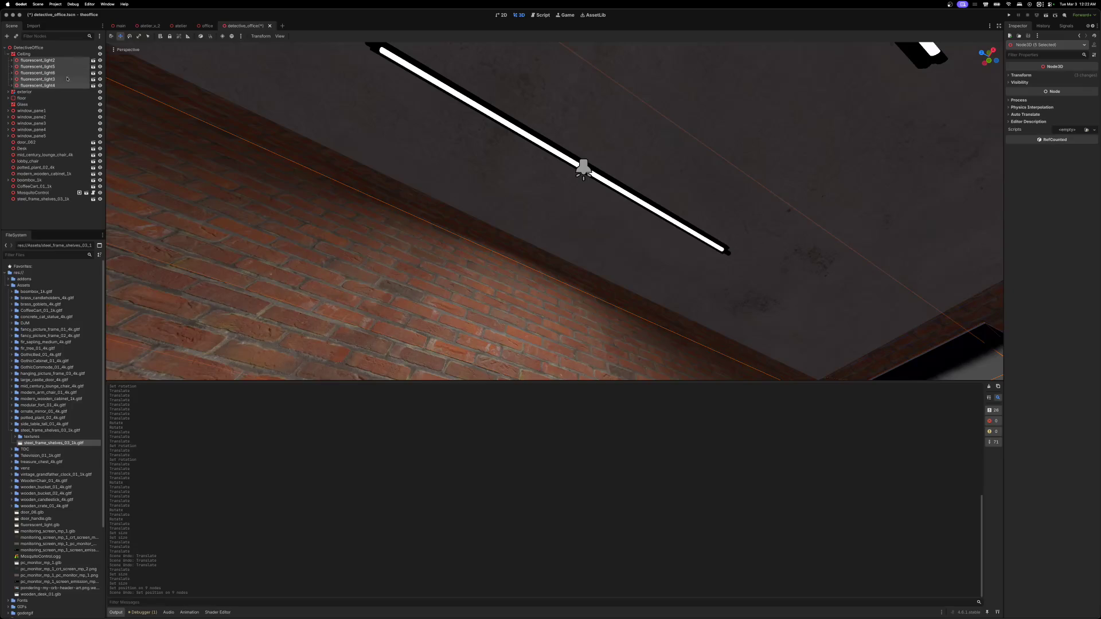
pyautogui.click(93, 60)
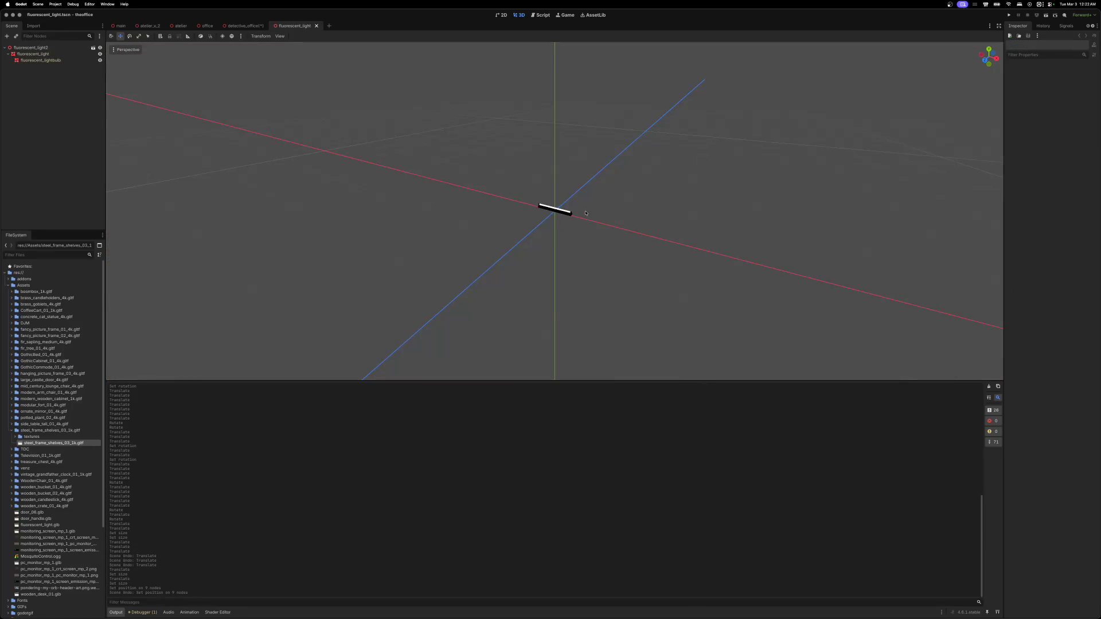
# - Open fluorescent_lightbulb's Surface Material Override 0, review Emission, and expand the Grow settings
pyautogui.scroll(5, 586, 213)
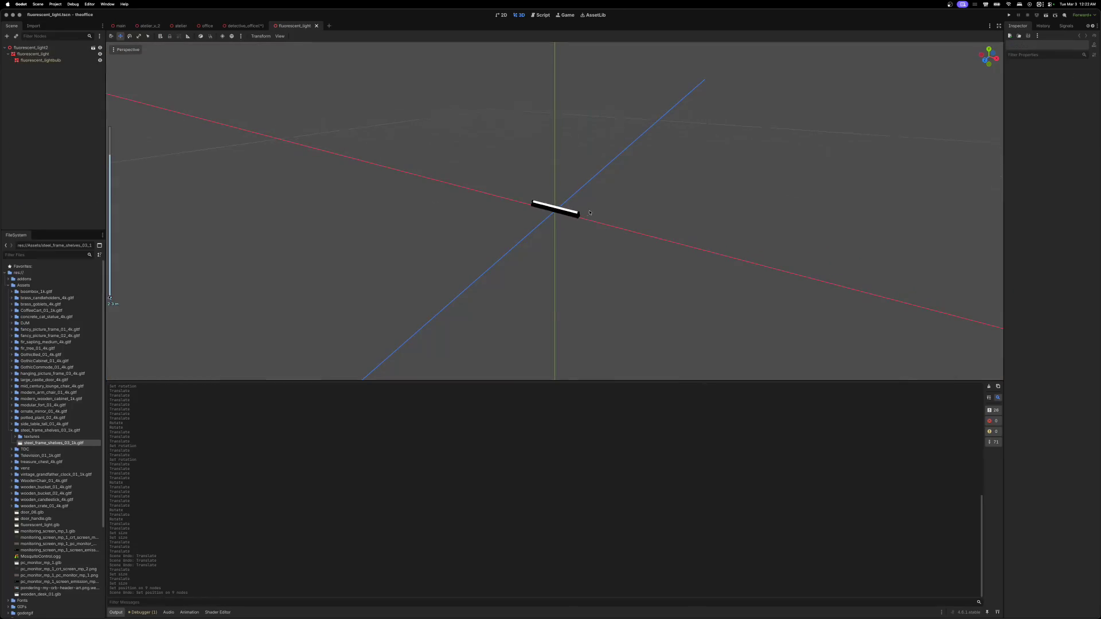
pyautogui.click(41, 61)
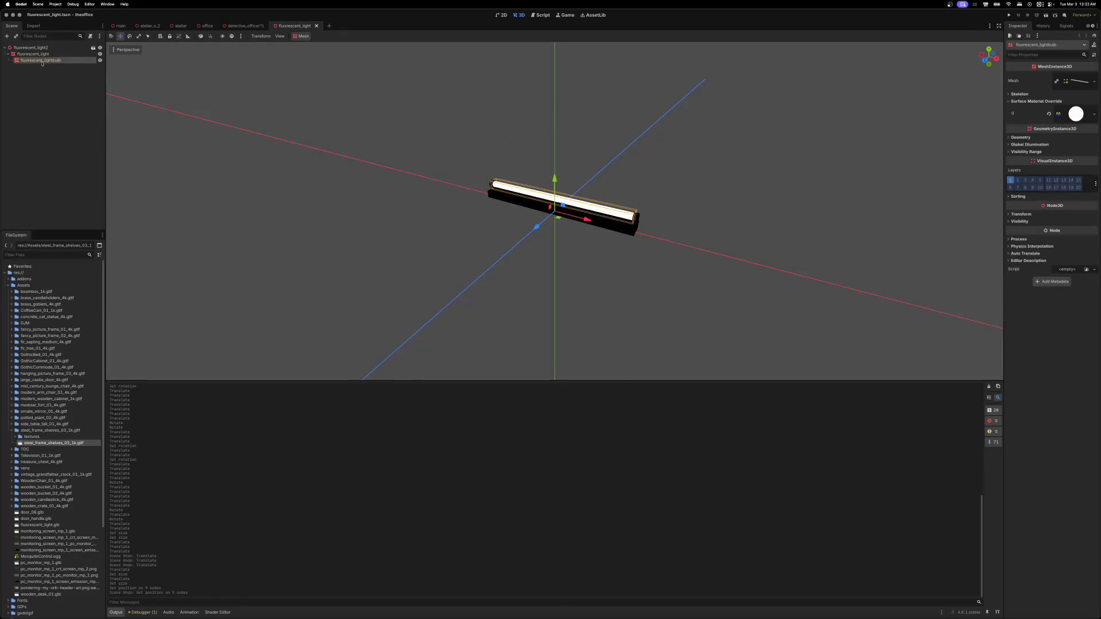
pyautogui.click(1072, 115)
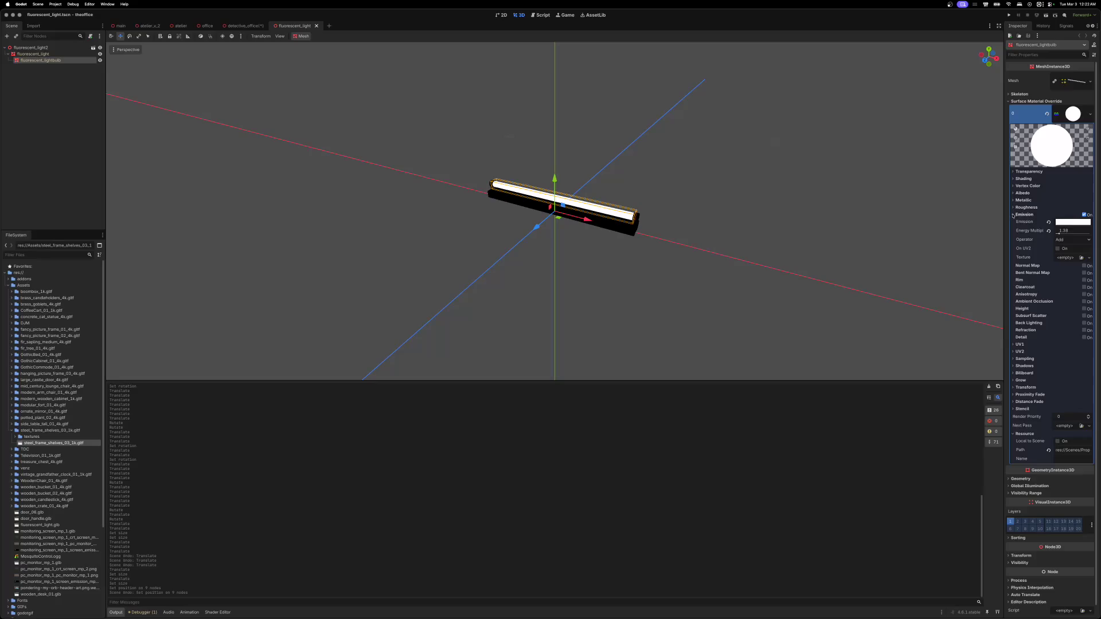
pyautogui.click(1013, 215)
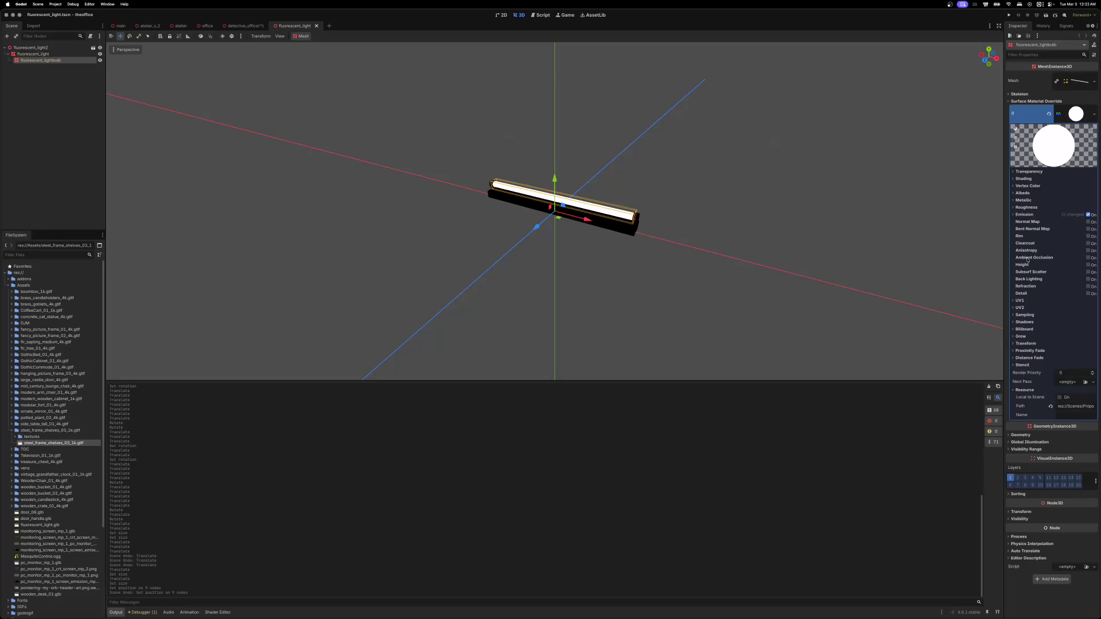
pyautogui.click(1013, 215)
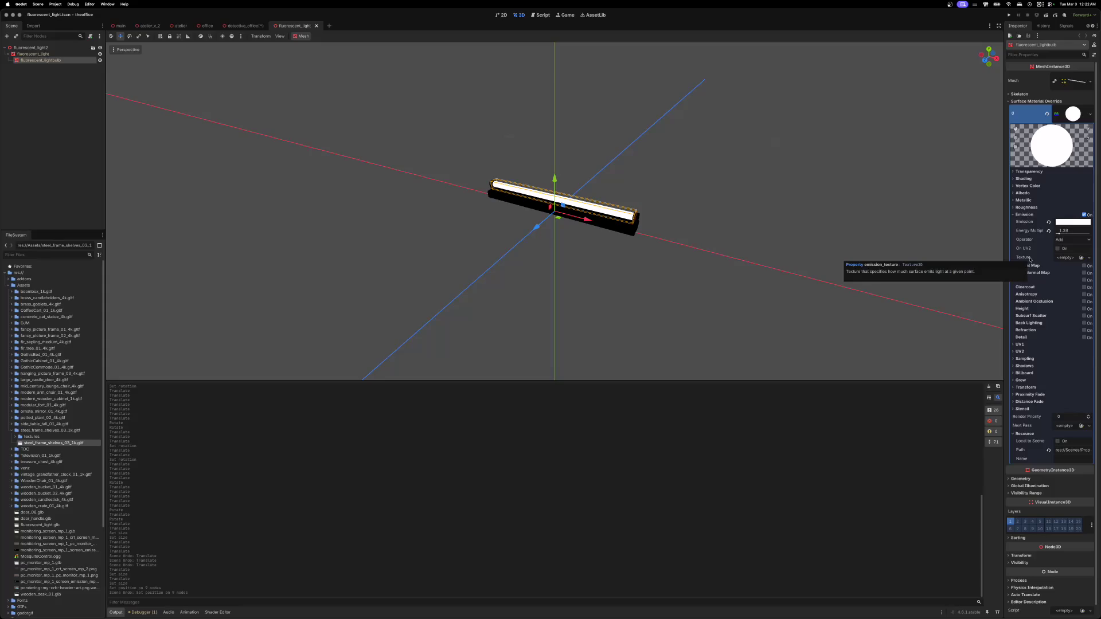
pyautogui.click(1013, 216)
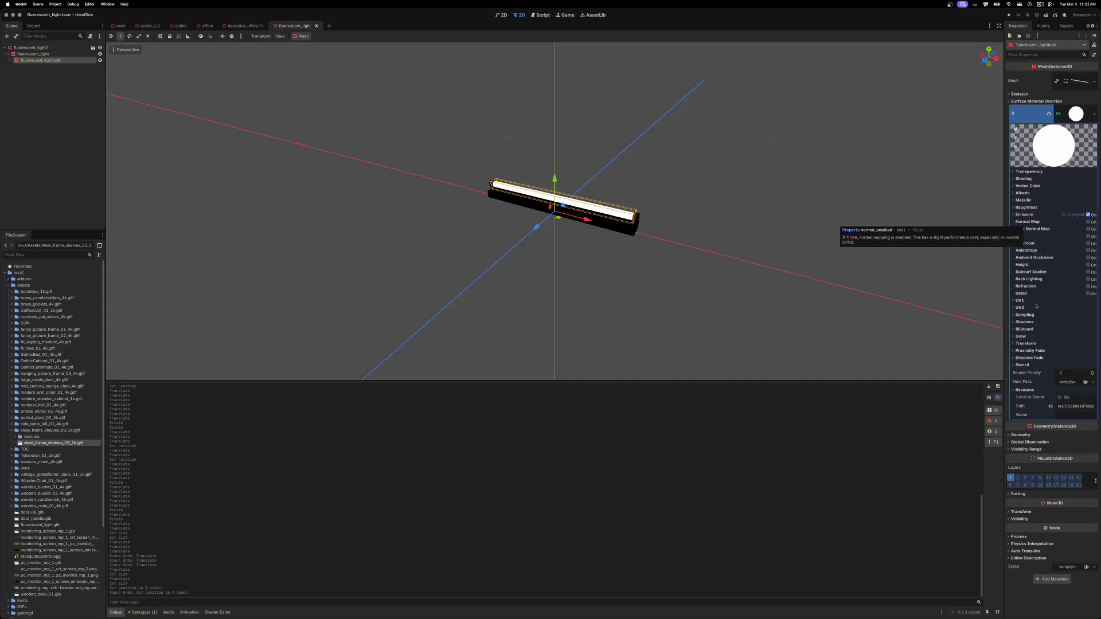
pyautogui.click(1014, 337)
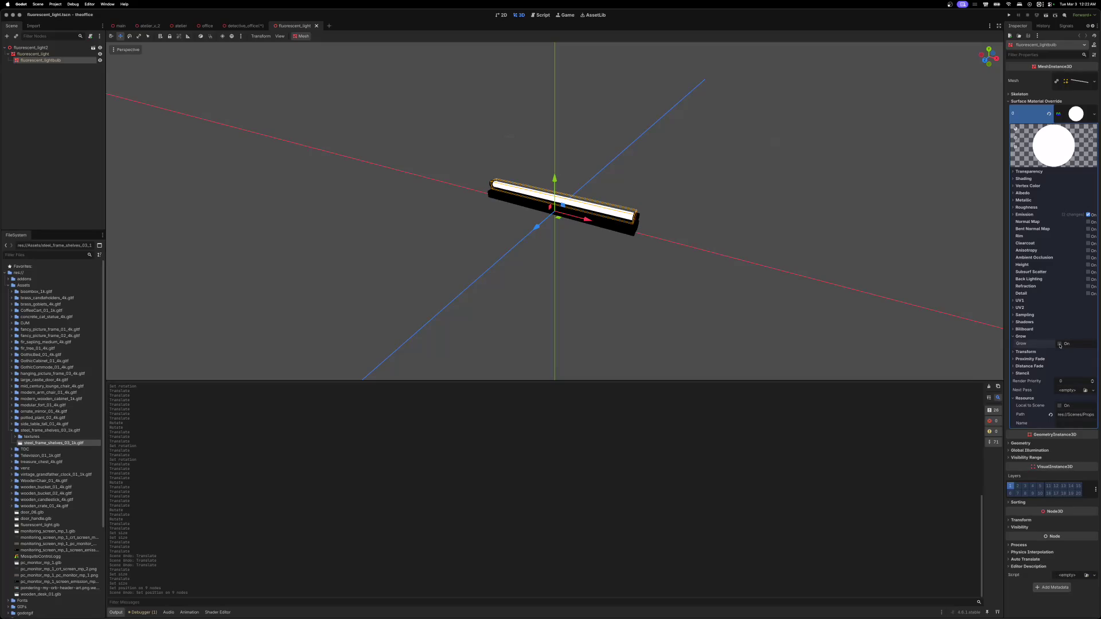
# - Enable Grow, test an amount of -0.512 and revert it, then list the Shading Mode options
pyautogui.click(1060, 344)
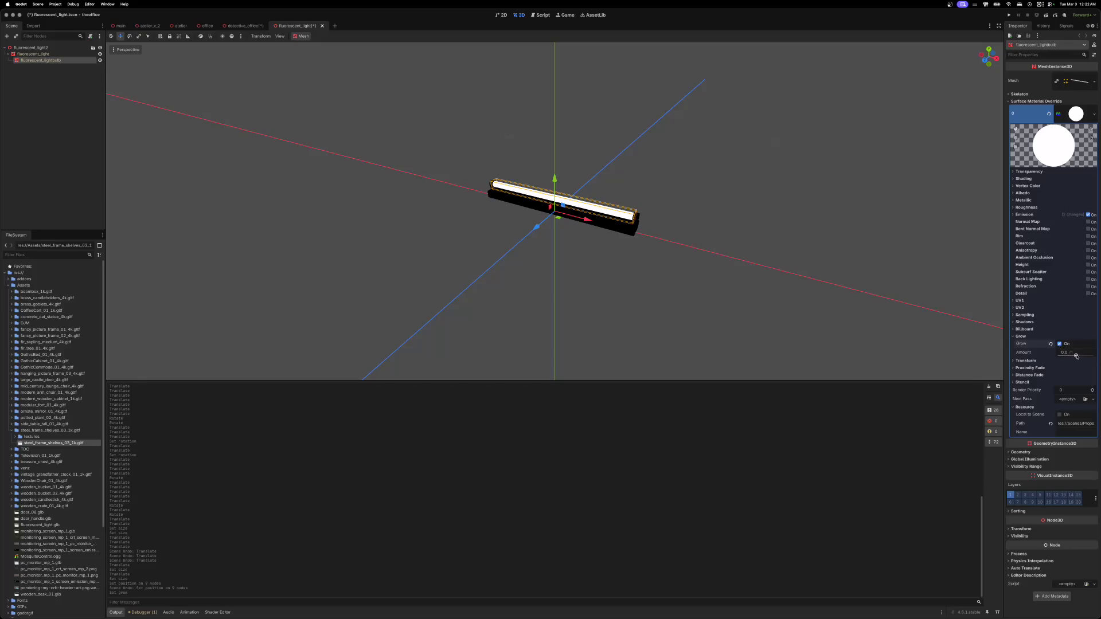
pyautogui.moveTo(1076, 356); pyautogui.dragTo(1075, 355)
pyautogui.click(1050, 353)
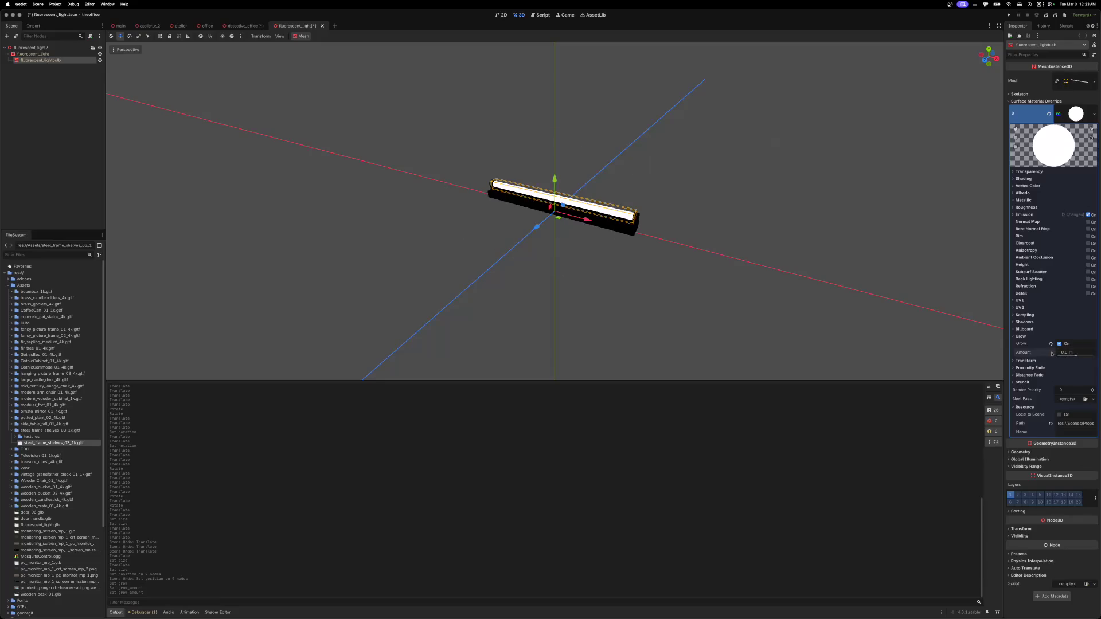
pyautogui.click(1059, 343)
pyautogui.click(1012, 337)
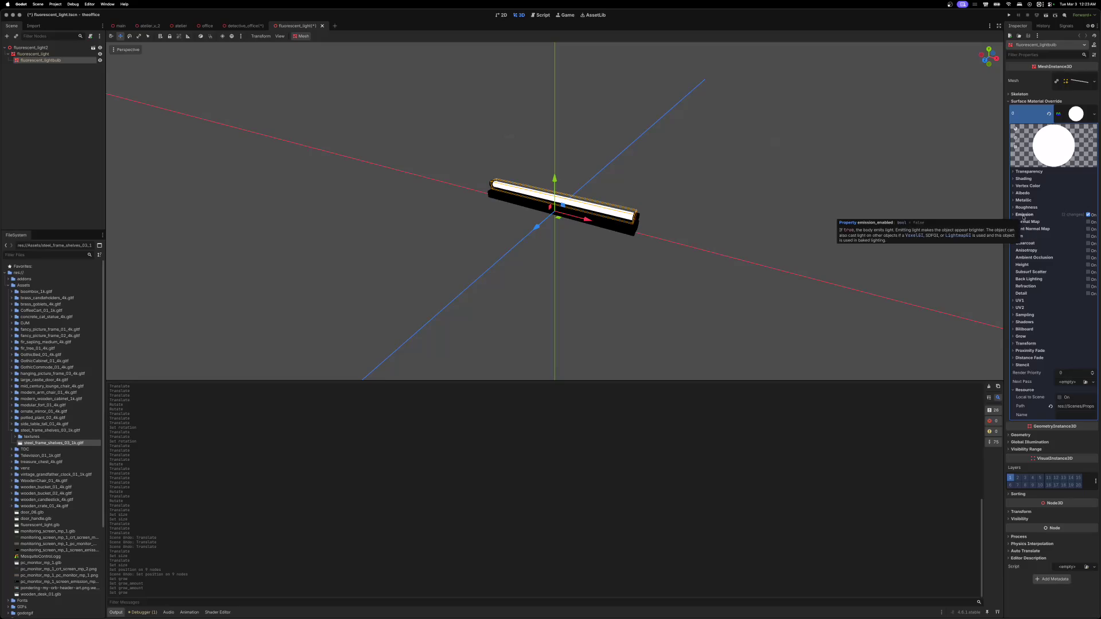
pyautogui.click(1014, 179)
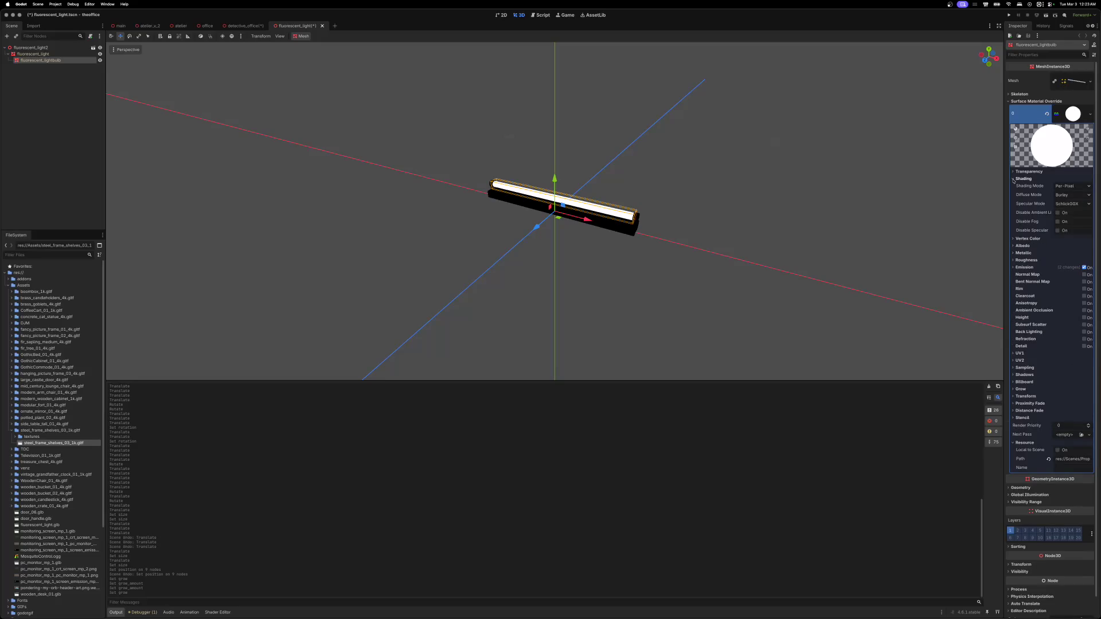
pyautogui.click(1088, 186)
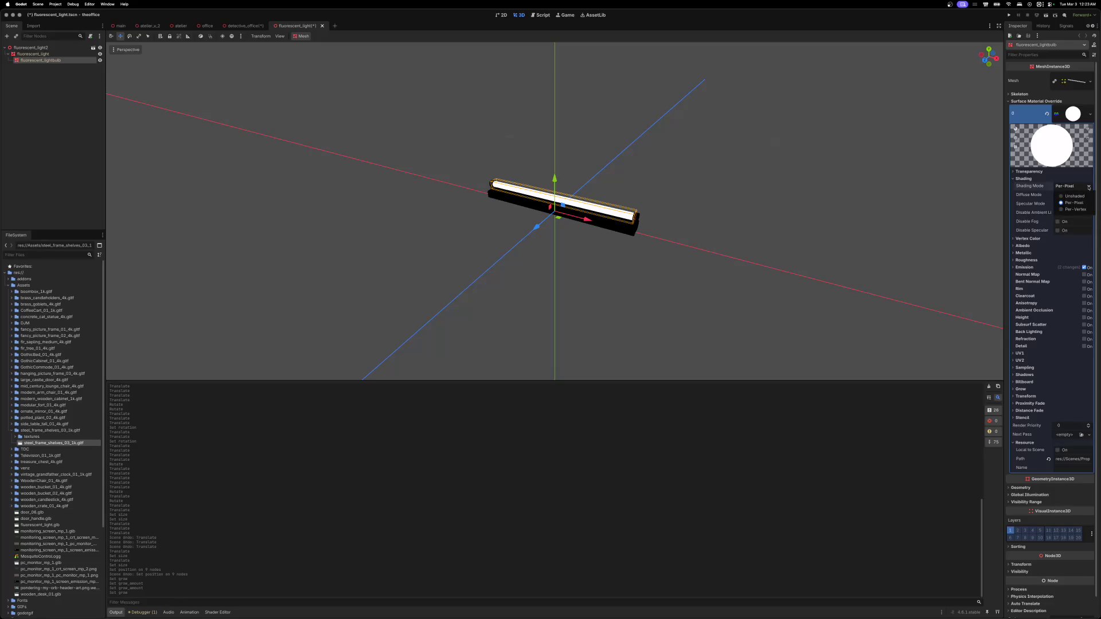
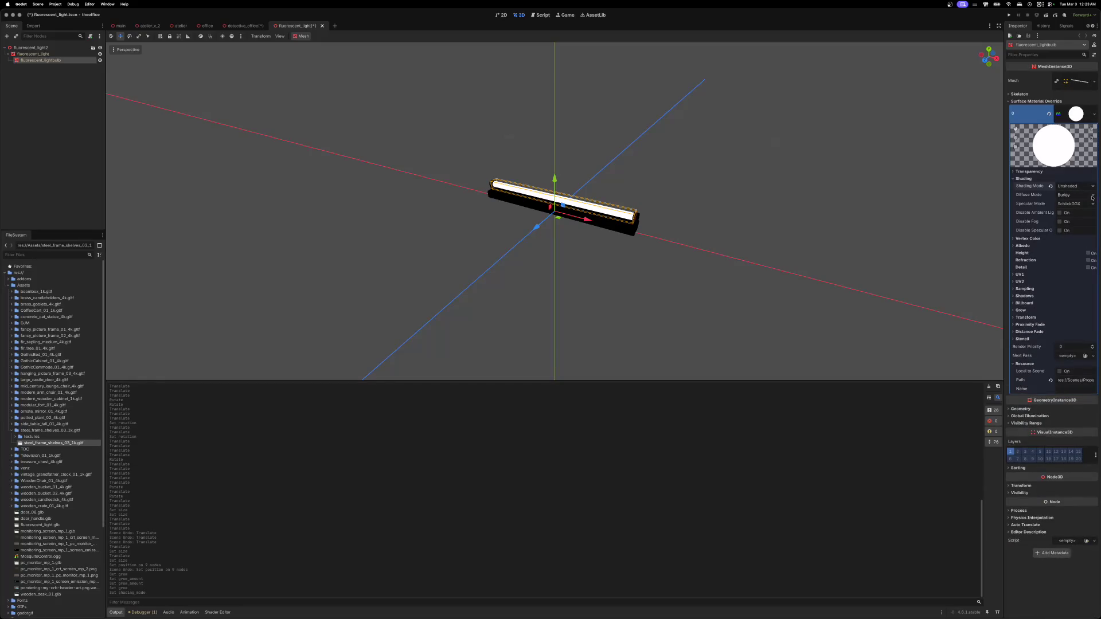
# - Try Lambert diffuse mode on the tube material, then revert it to Burley
pyautogui.click(1088, 195)
pyautogui.click(1078, 212)
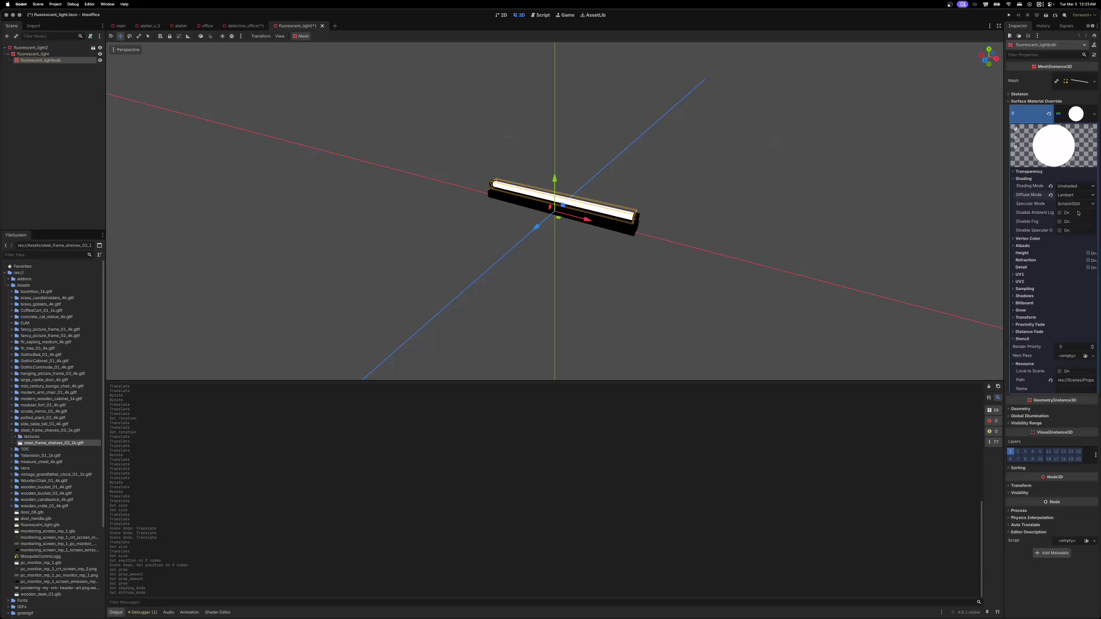
pyautogui.click(1051, 195)
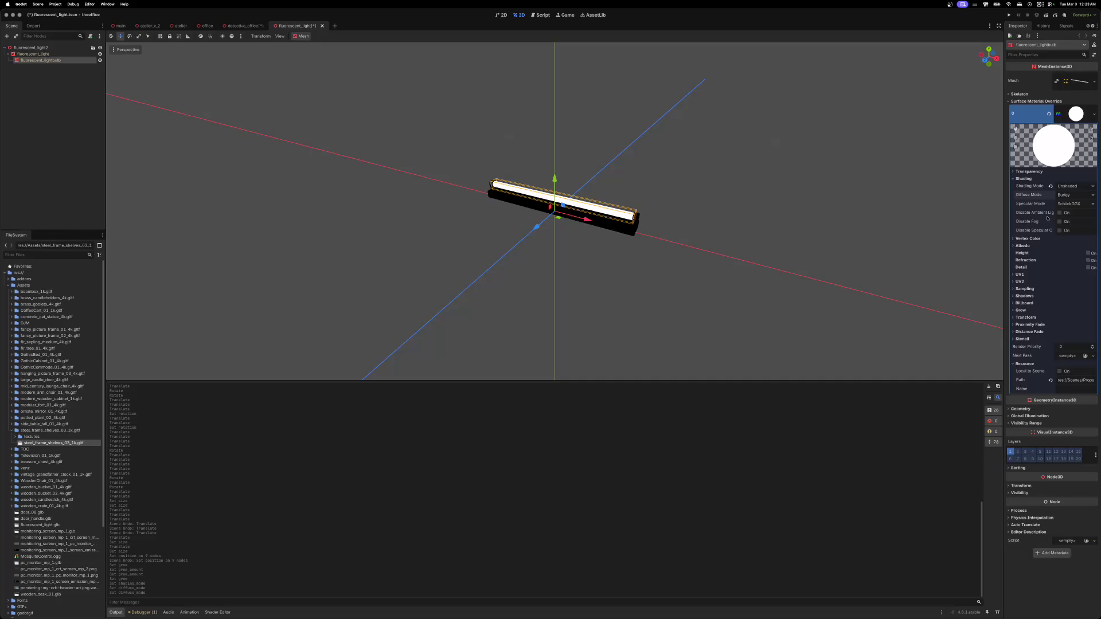
# - Reset the tube material's Shading Mode from Unshaded back to Per-Pixel
pyautogui.click(1014, 179)
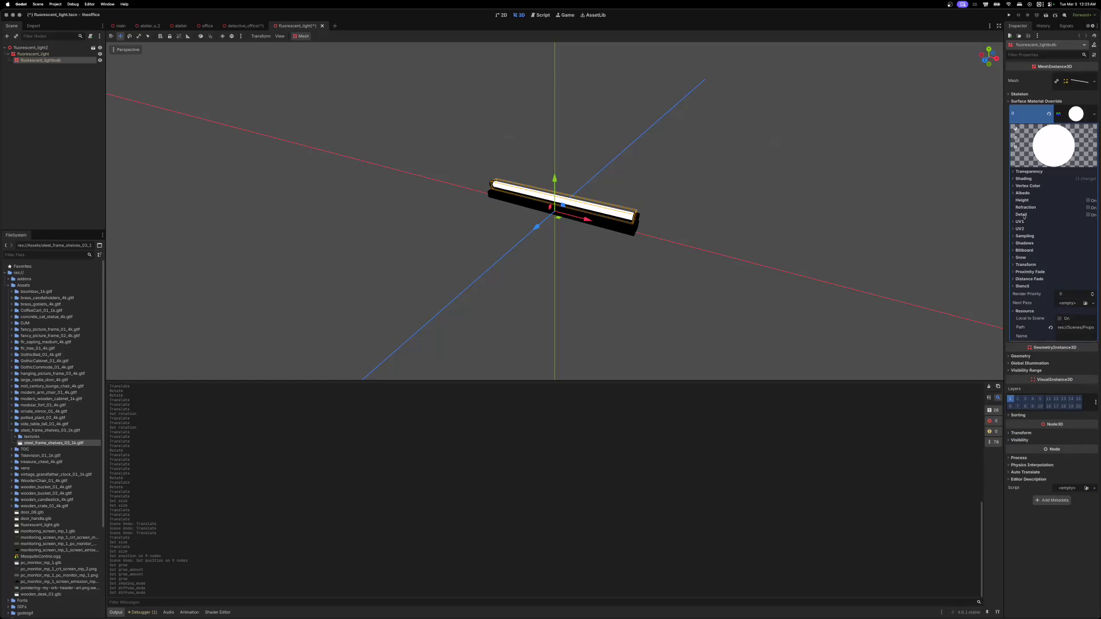
pyautogui.click(1013, 194)
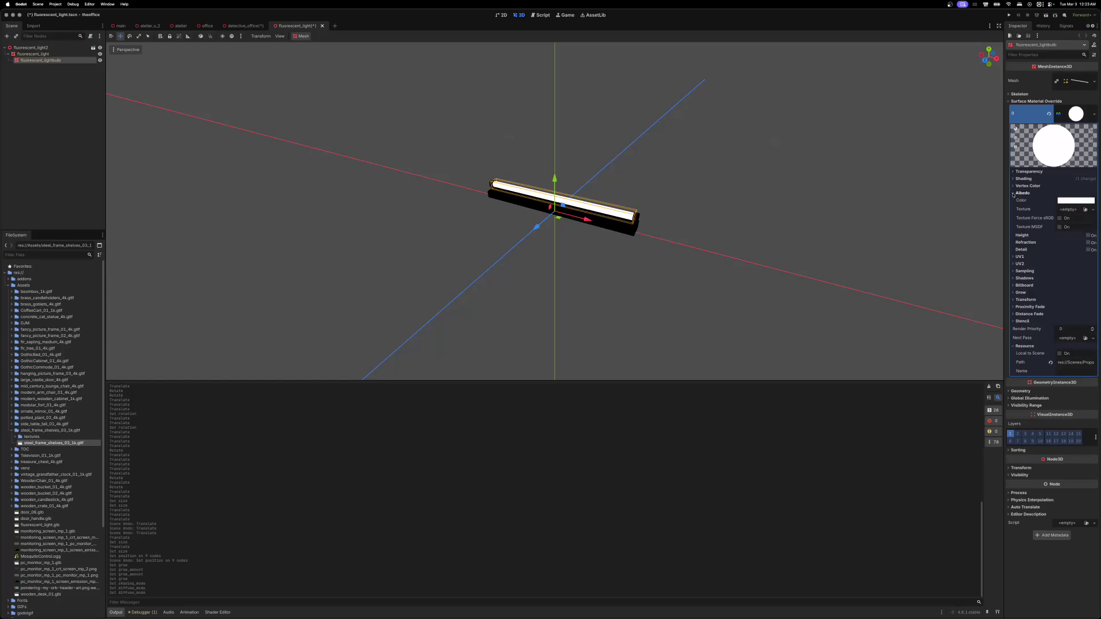
pyautogui.click(1013, 194)
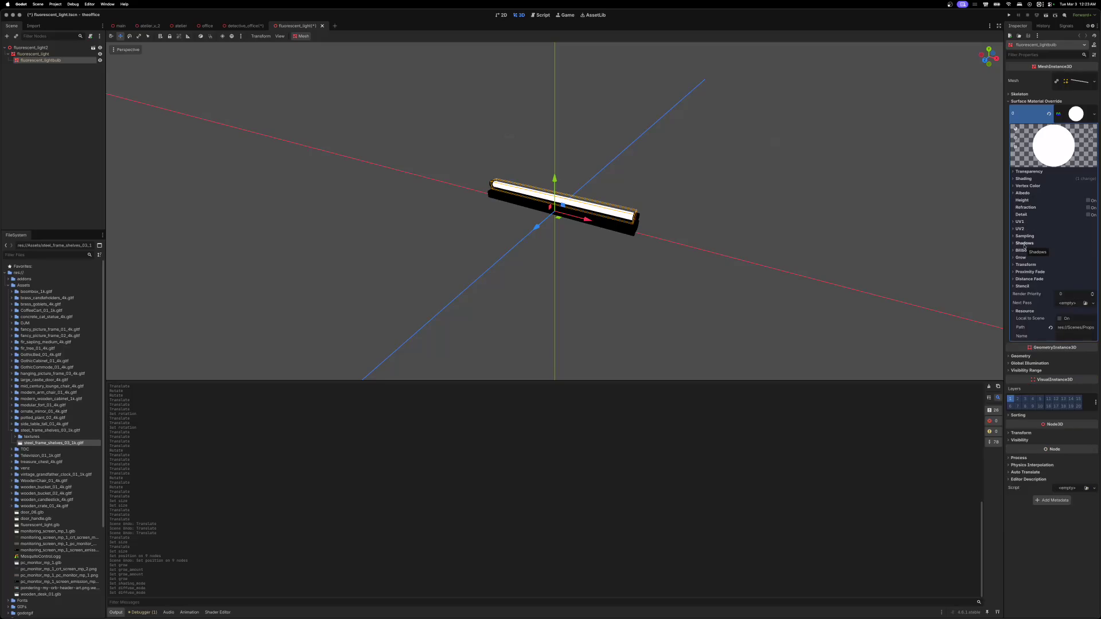
pyautogui.click(1013, 179)
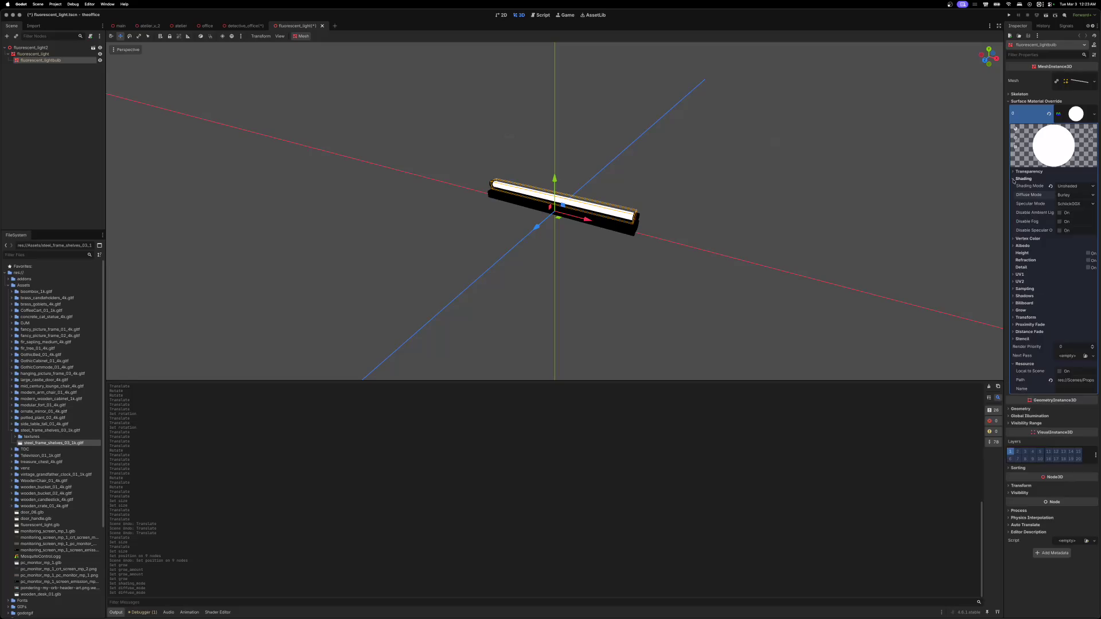
pyautogui.click(1050, 186)
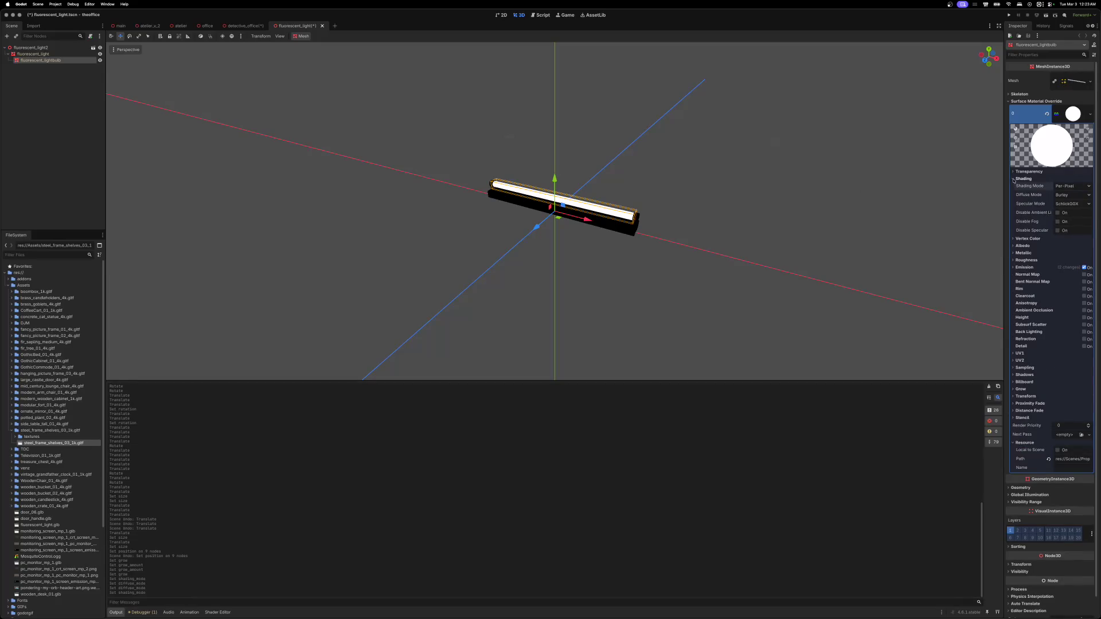
# - Test the Multiply emission operator, restore Add with energy about 2.46, and check the office glow
pyautogui.click(1022, 179)
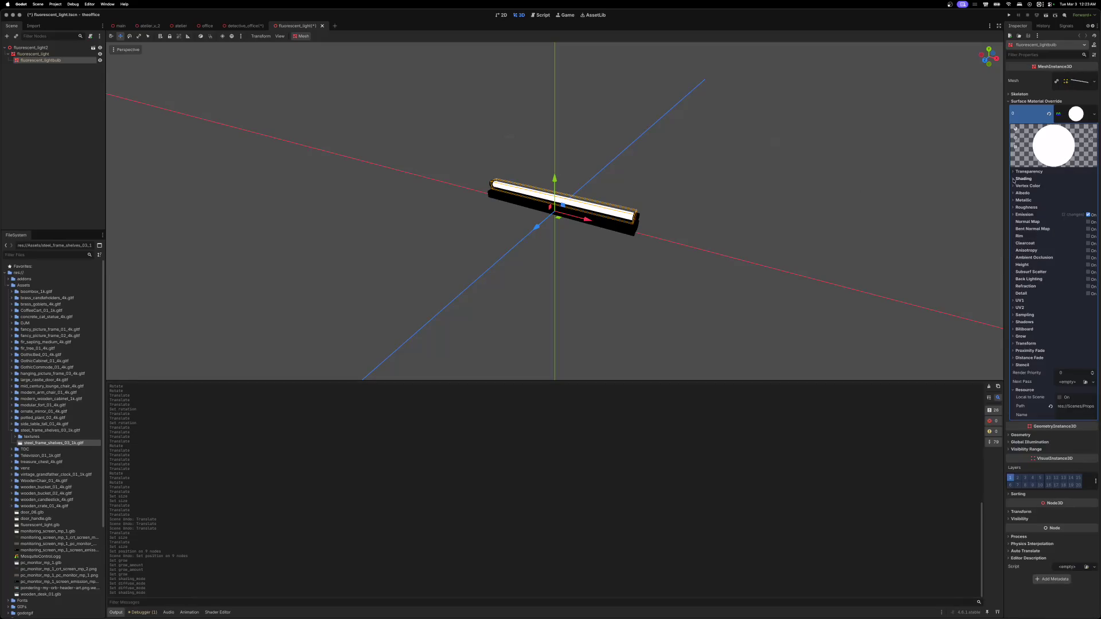
pyautogui.click(1023, 215)
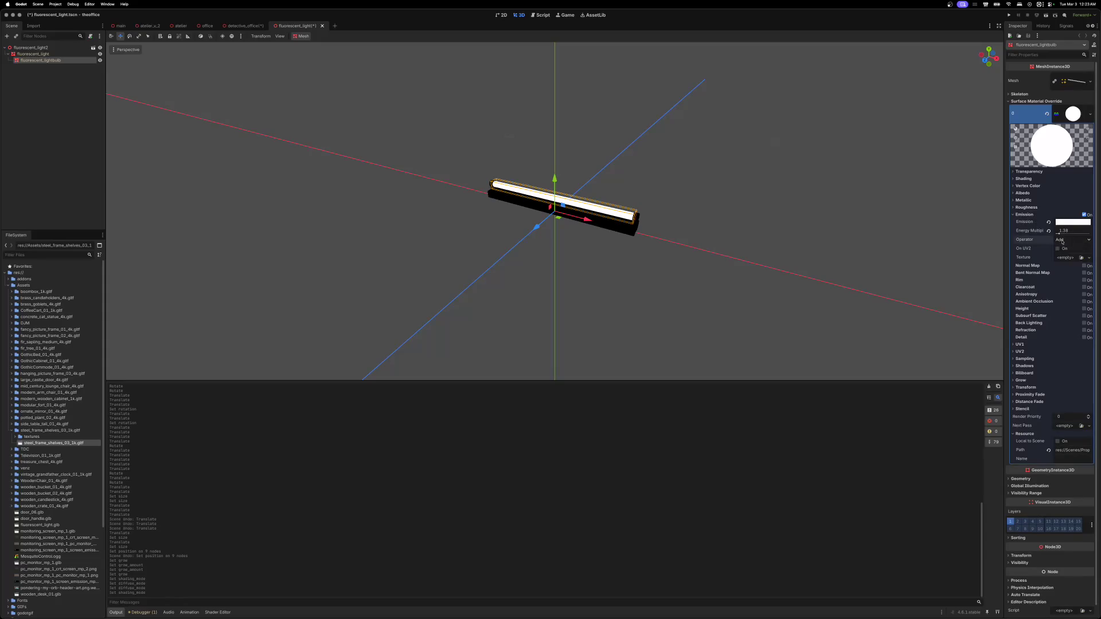
pyautogui.click(1061, 244)
pyautogui.click(1062, 256)
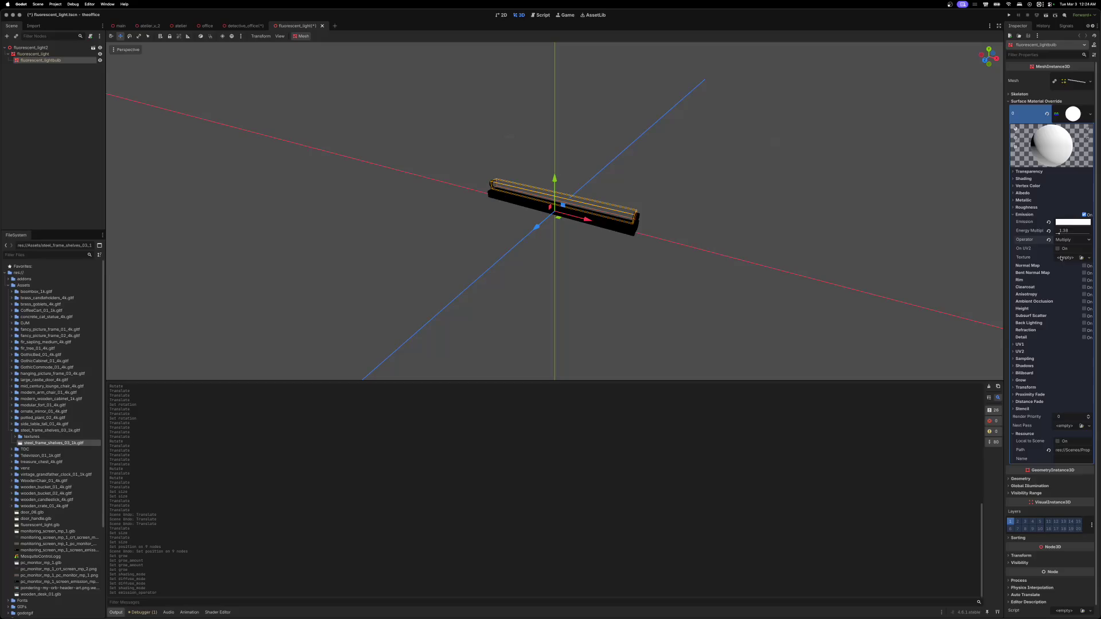
pyautogui.moveTo(1059, 232)
pyautogui.mouseDown()
pyautogui.moveTo(1077, 236)
pyautogui.moveTo(1066, 238)
pyautogui.mouseUp()
pyautogui.click(1049, 231)
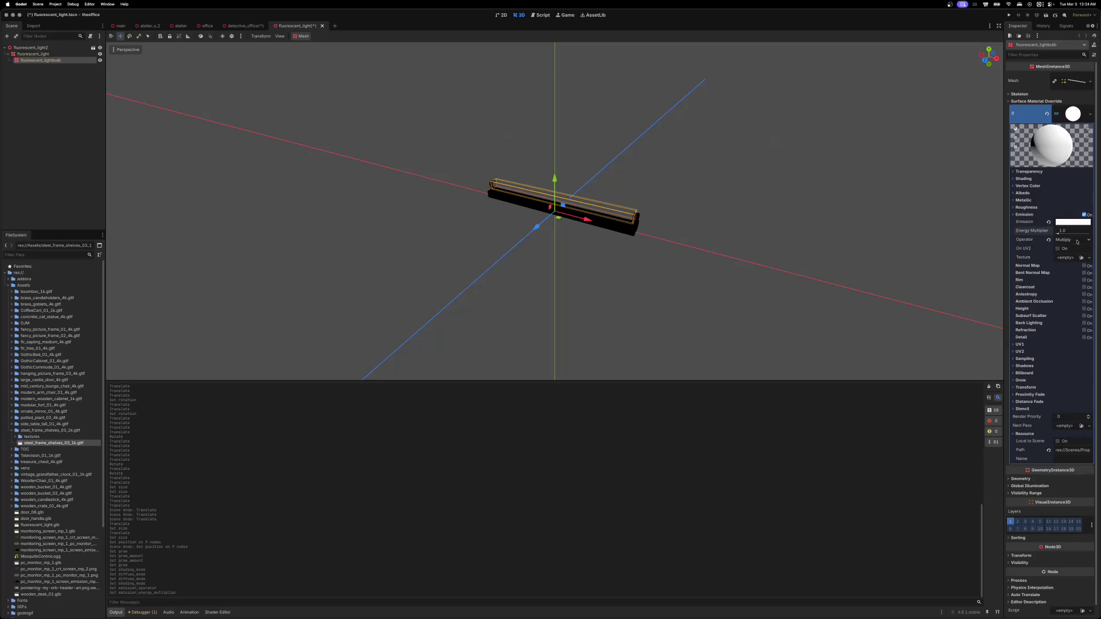
pyautogui.click(1048, 240)
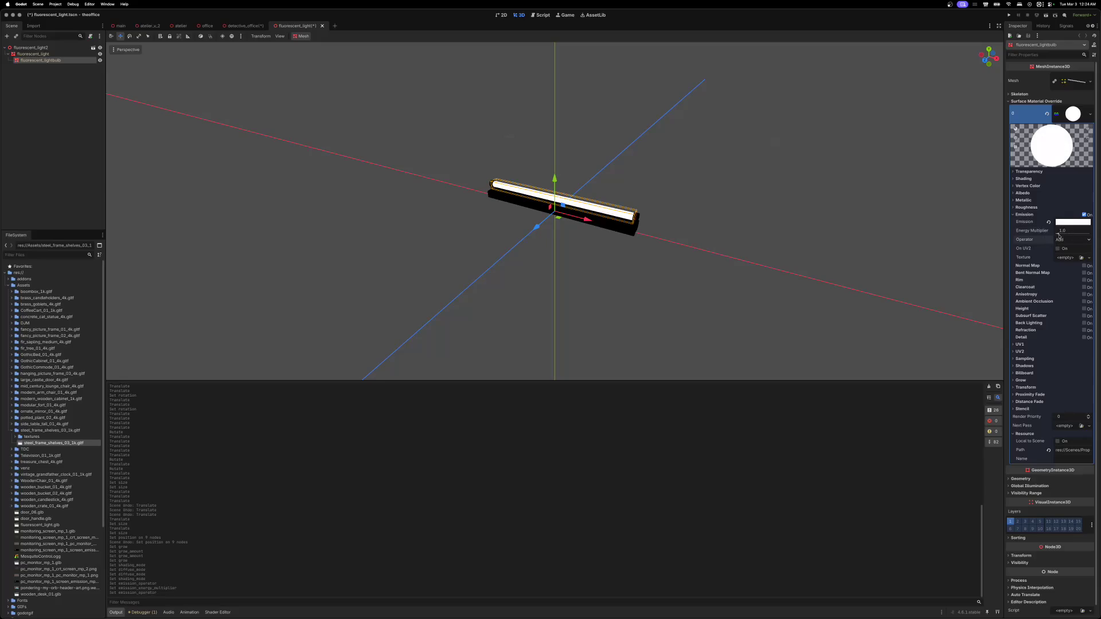
pyautogui.moveTo(1059, 236); pyautogui.dragTo(1061, 233)
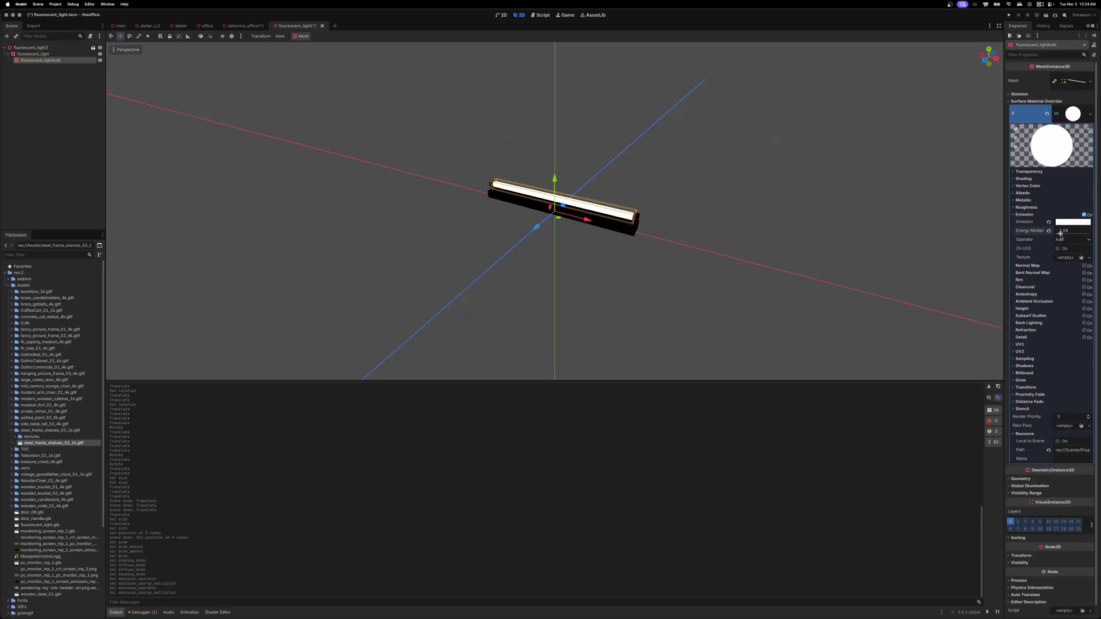
pyautogui.click(243, 26)
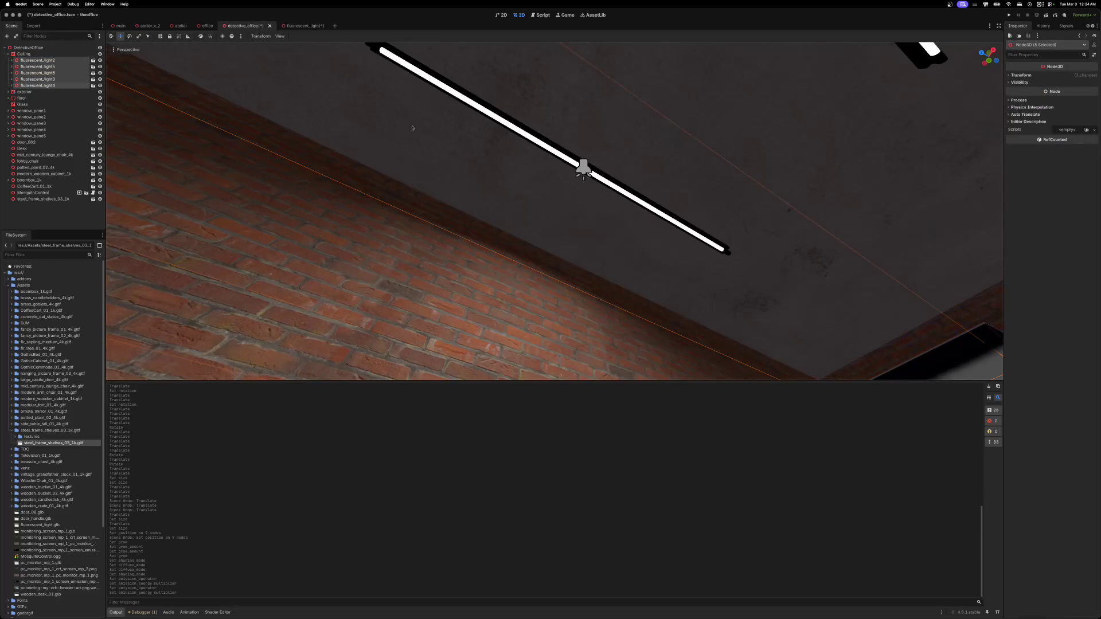
pyautogui.rightClick(611, 201)
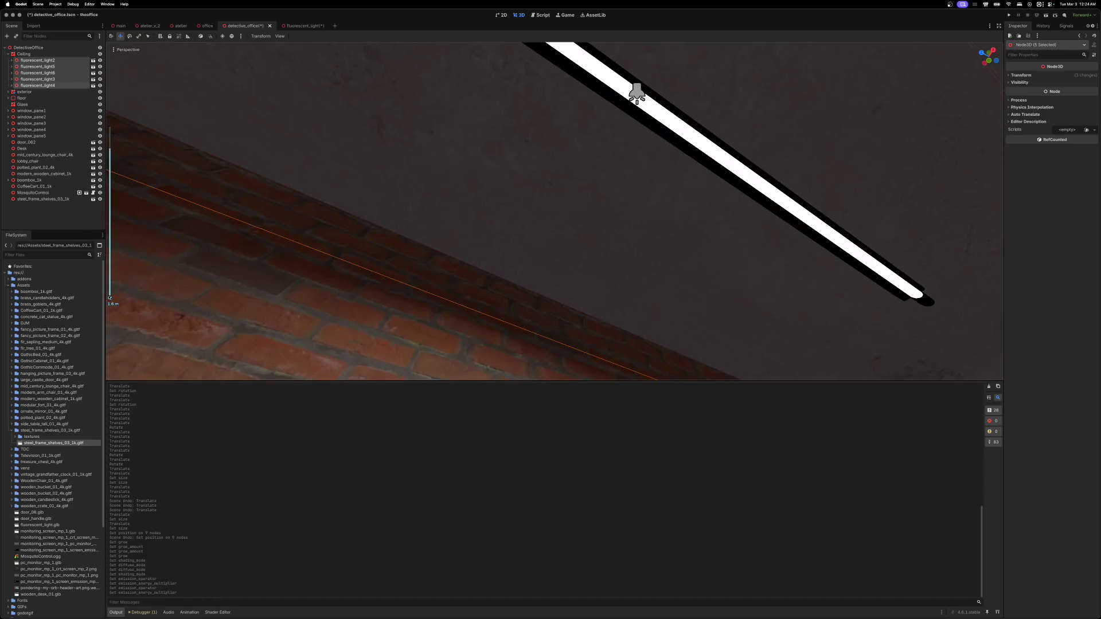
pyautogui.hotkey('ctrl', 'Tab')
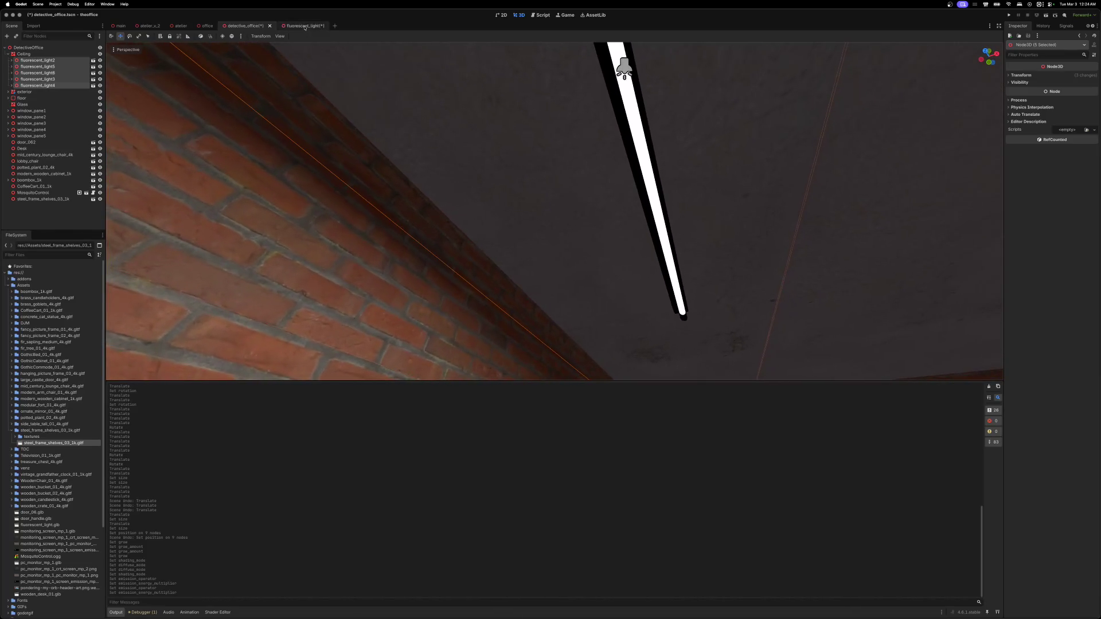
# - Set the emission colour to warm white ffffe3 and boost energy multiplier to about 8.8
pyautogui.click(1069, 222)
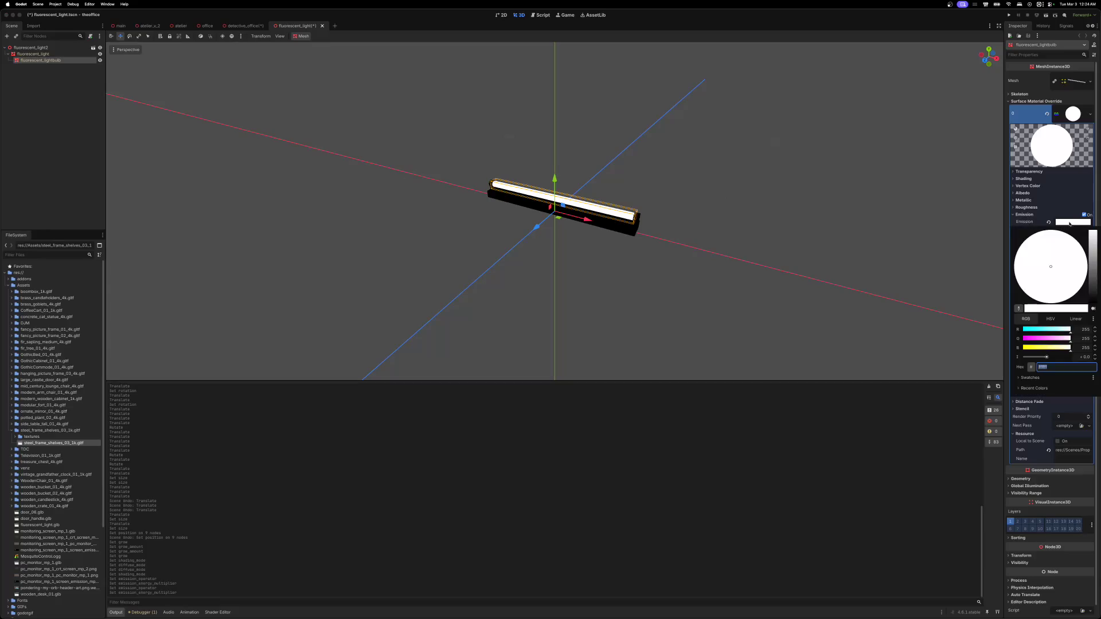
pyautogui.click(1066, 348)
pyautogui.click(1071, 223)
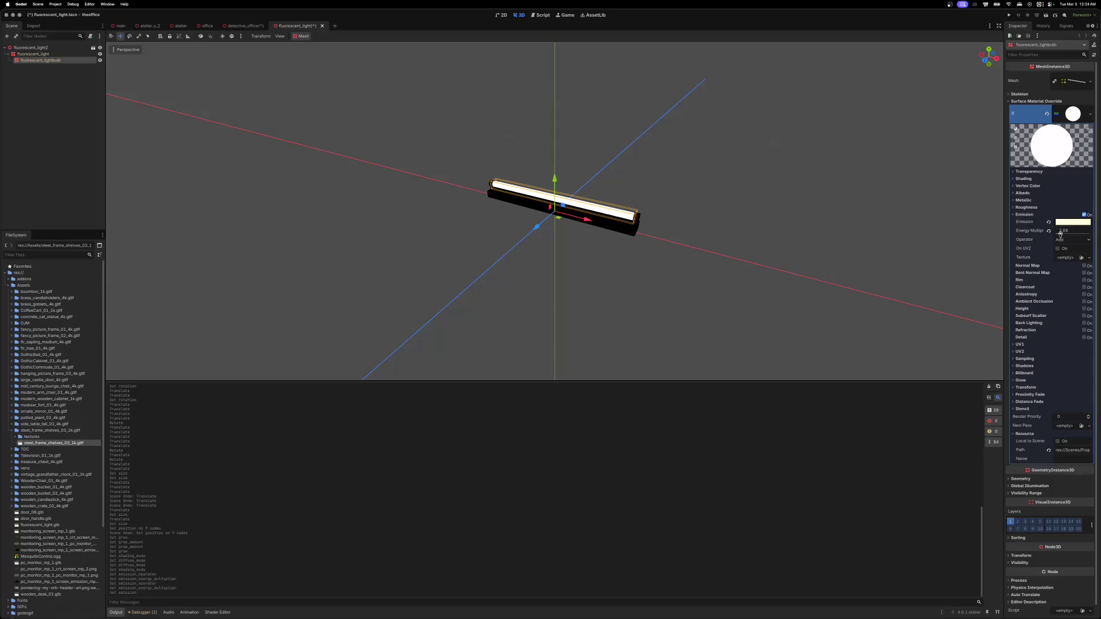
pyautogui.moveTo(1060, 235); pyautogui.dragTo(1076, 236)
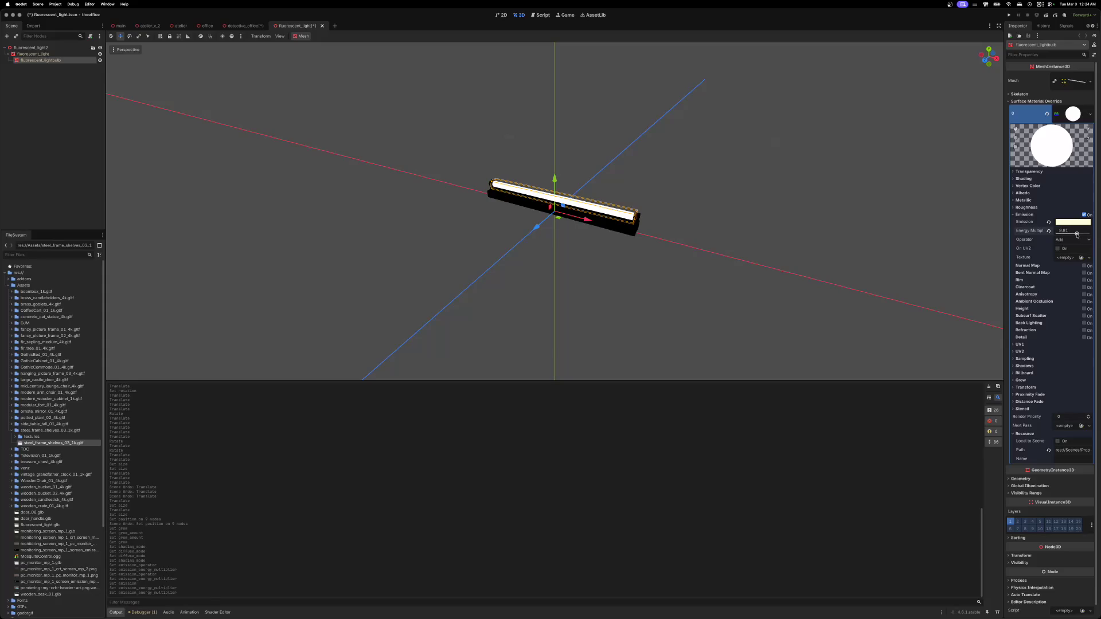
pyautogui.click(244, 26)
pyautogui.click(301, 25)
pyautogui.click(1024, 214)
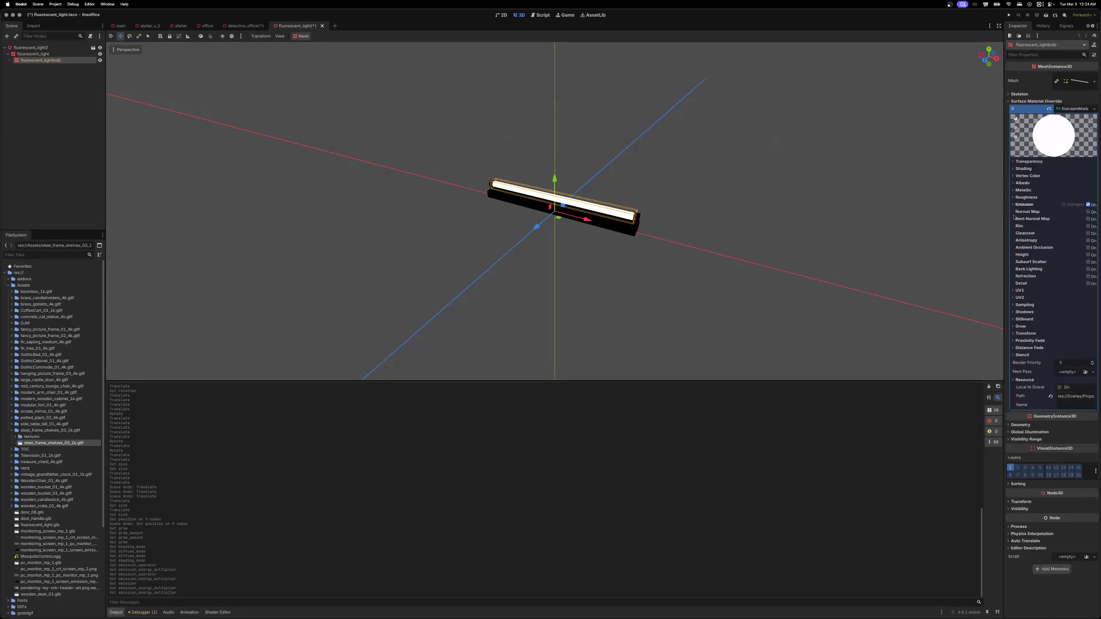
# - Tint the tube's albedo to faintly warm fffff4 and save the fluorescent_light scene
pyautogui.click(1014, 193)
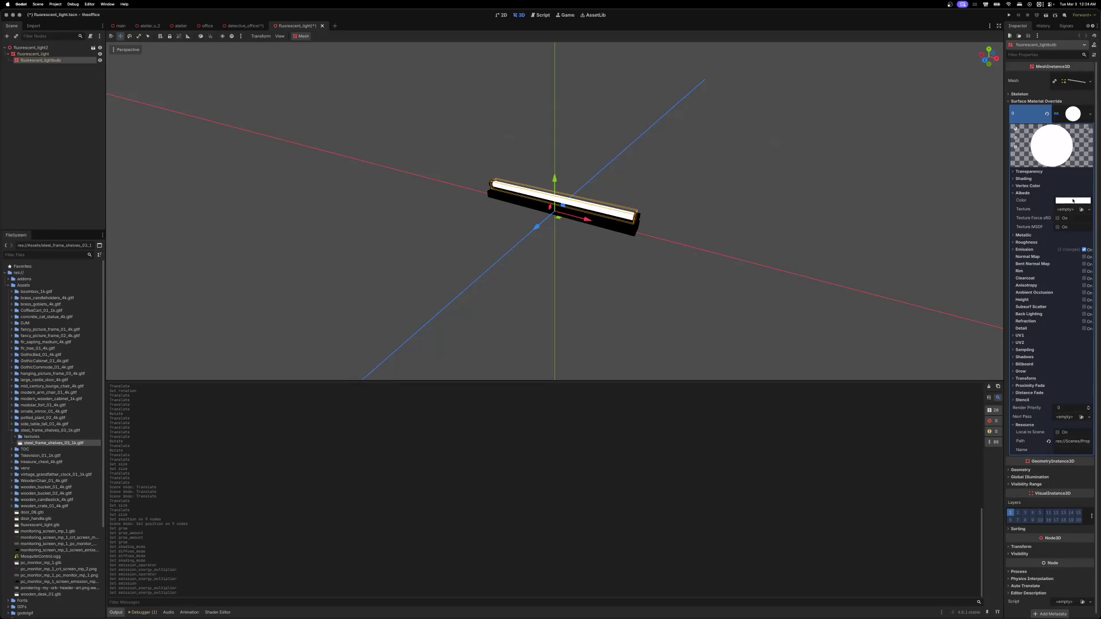
pyautogui.click(1072, 200)
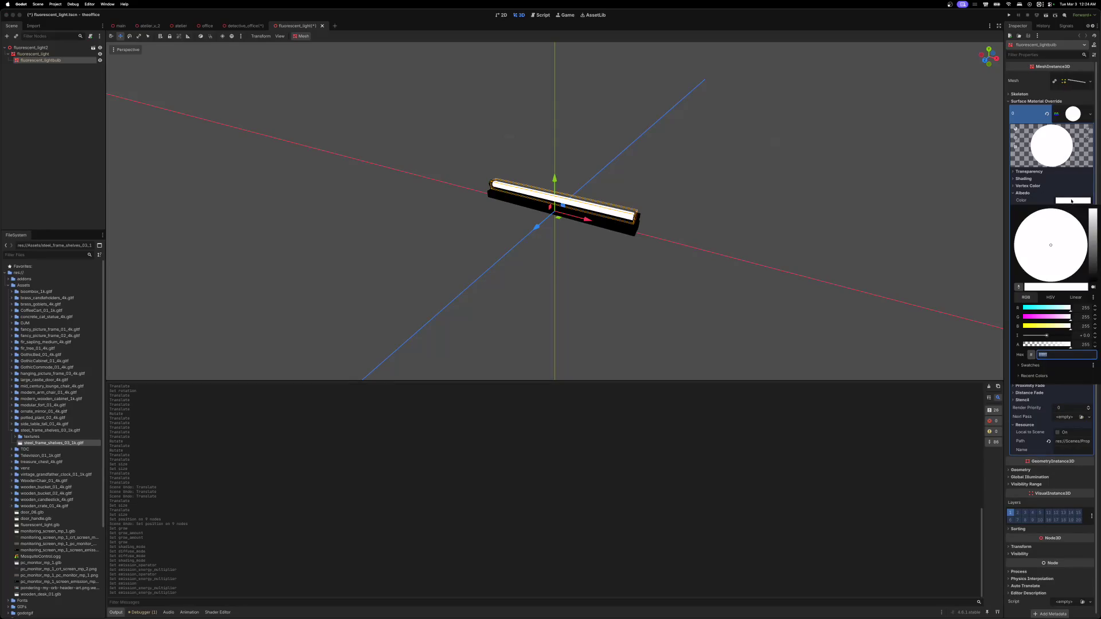
pyautogui.click(1069, 326)
pyautogui.click(1052, 146)
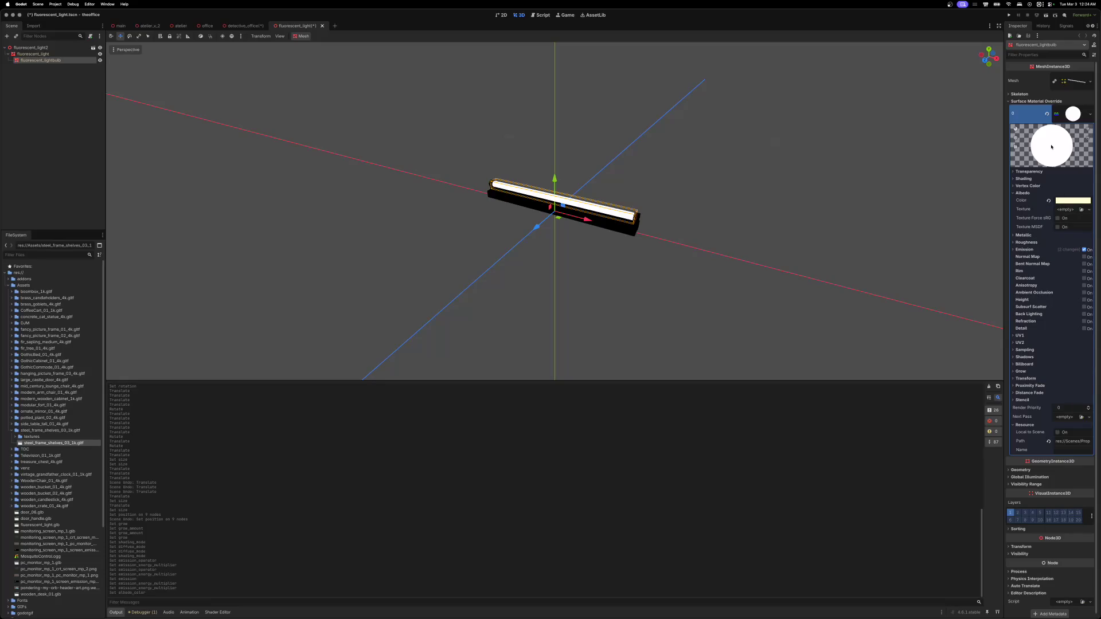
pyautogui.hotkey('ctrl', 's')
# - Enable preview sunlight and preview environment to judge the glow in the office
pyautogui.click(222, 37)
pyautogui.click(232, 36)
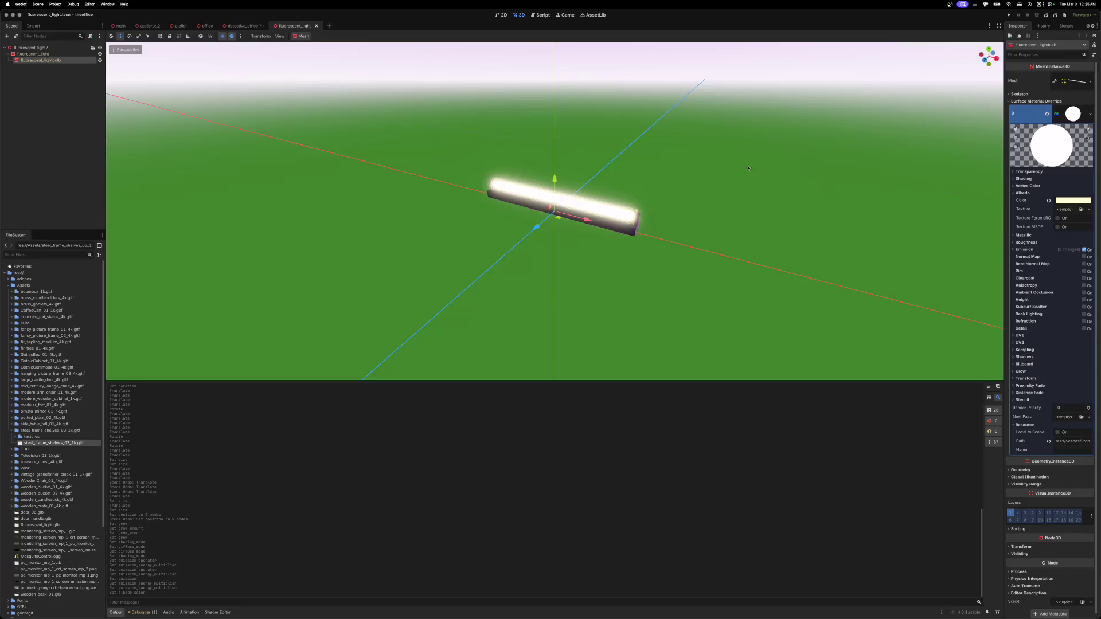
pyautogui.click(247, 26)
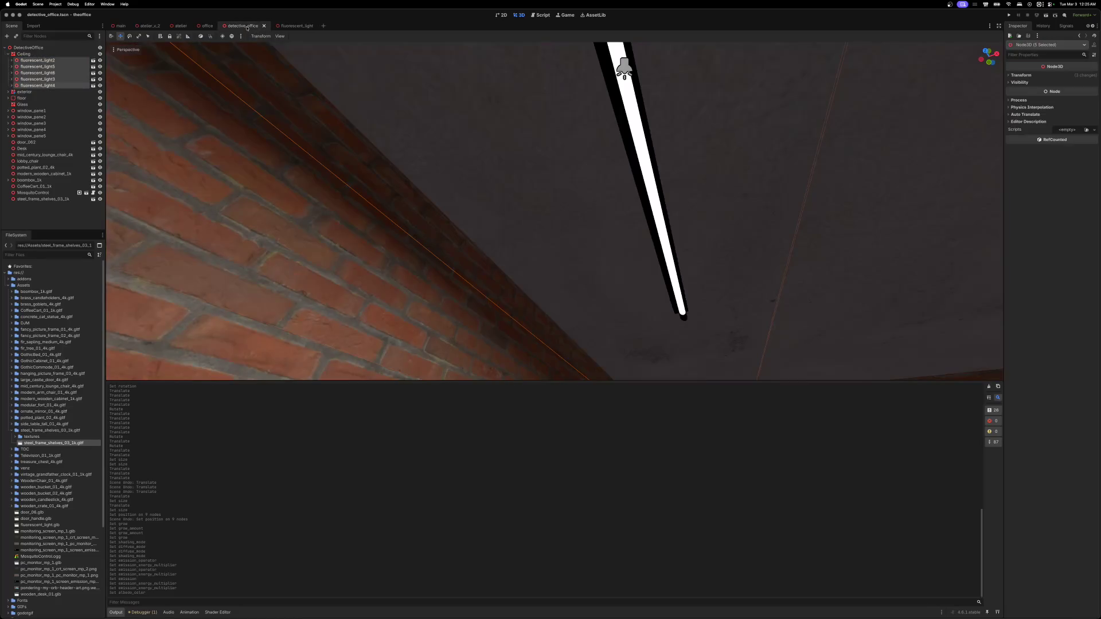
pyautogui.click(286, 26)
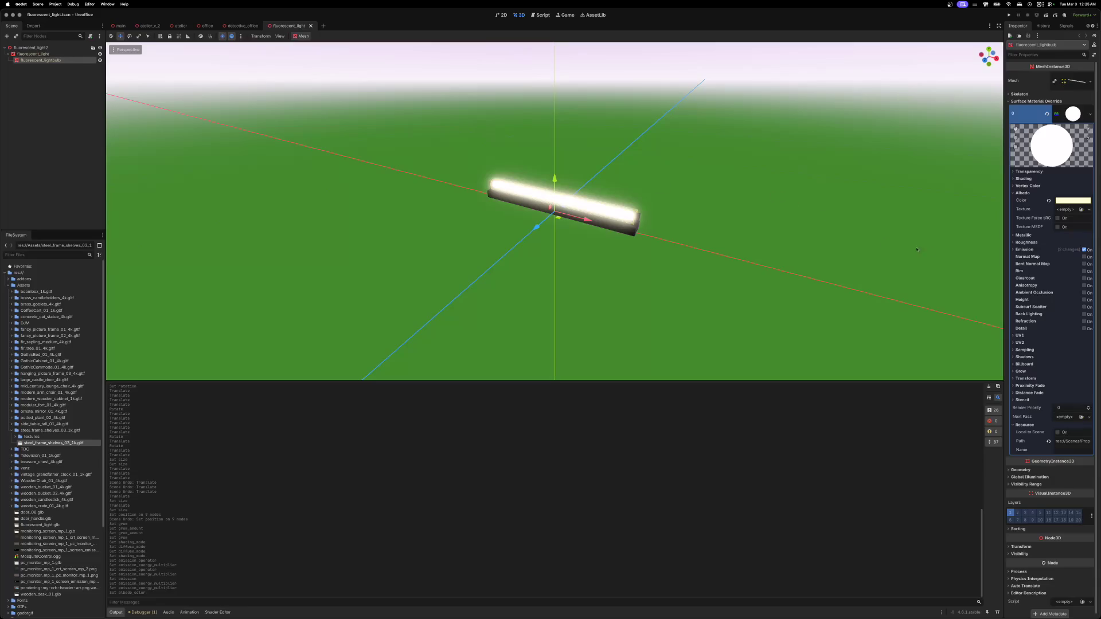
# - Lower the emission energy to about 7.9, save, and close the fluorescent_light tab
pyautogui.click(1012, 193)
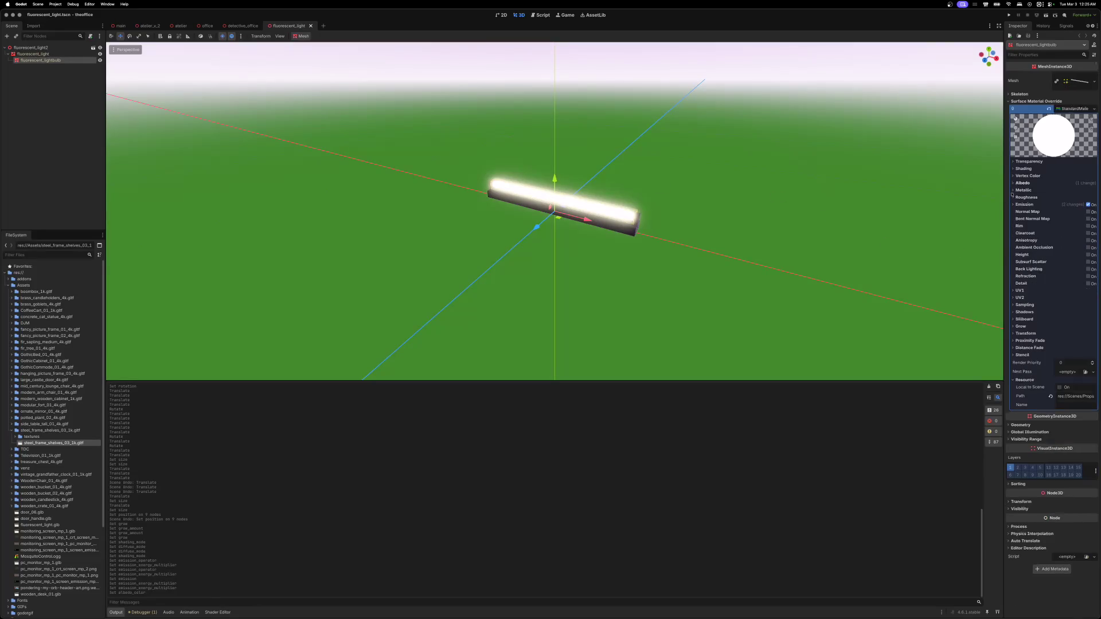
pyautogui.click(1024, 214)
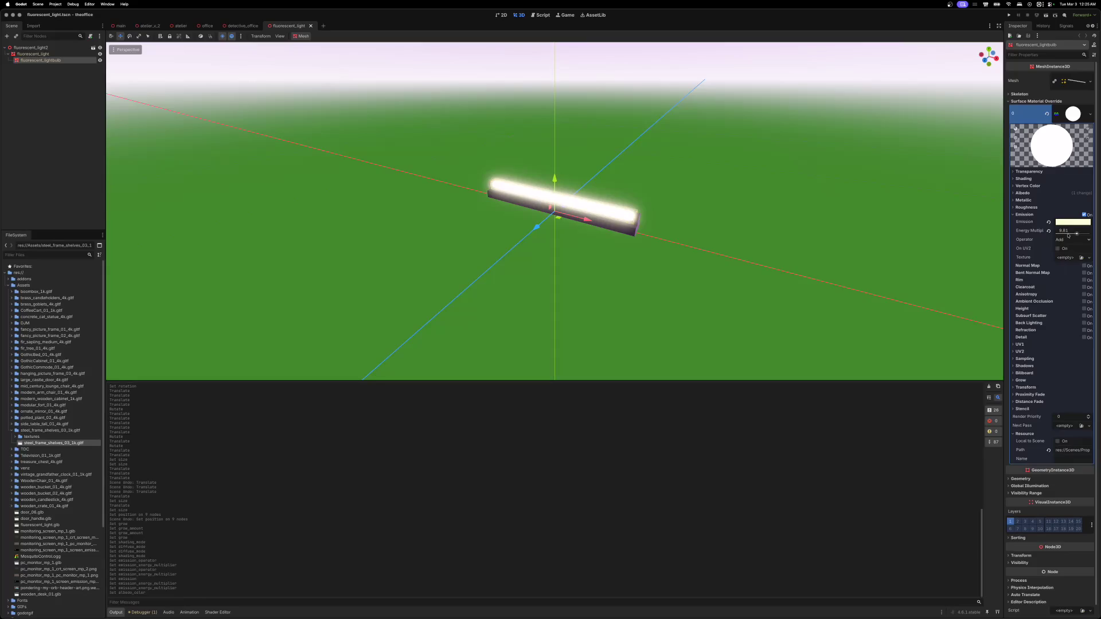
pyautogui.moveTo(1076, 234); pyautogui.dragTo(1062, 233)
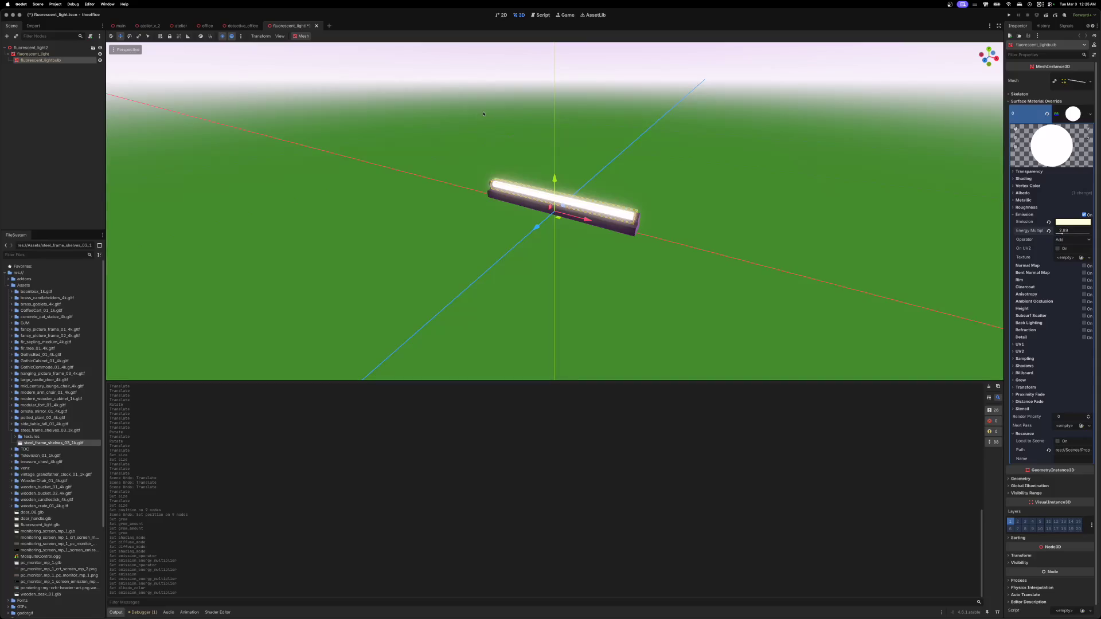
pyautogui.press('super+s')
pyautogui.click(311, 26)
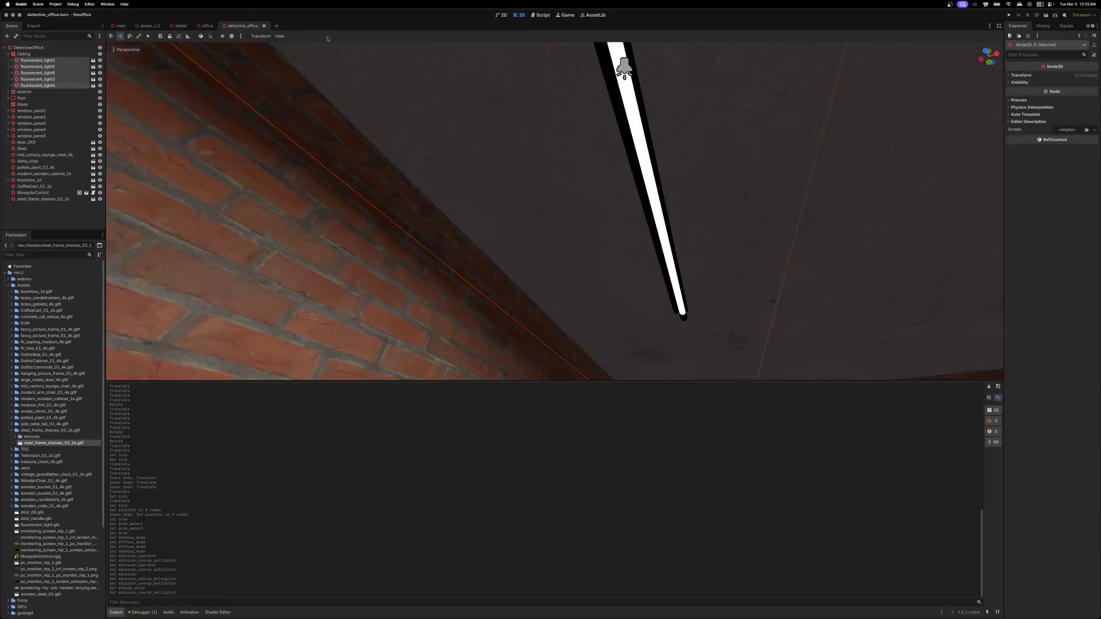
# - In the office scene, nudge StreamscapeCamera's view position, disable preview, and move it along X and Z
pyautogui.click(232, 36)
pyautogui.click(231, 36)
pyautogui.click(205, 26)
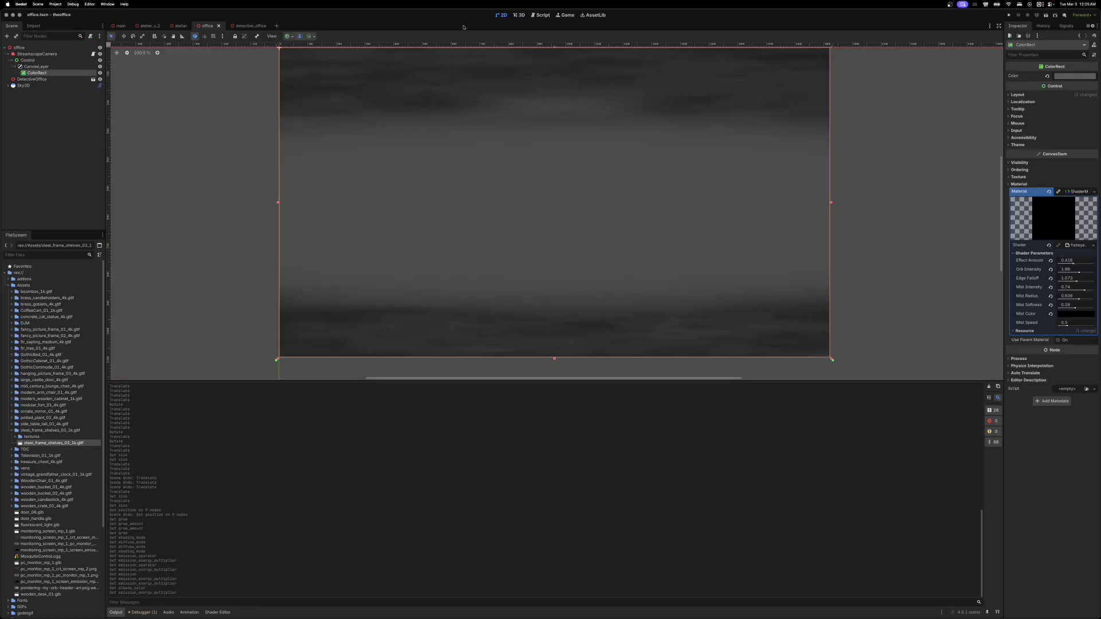
pyautogui.click(518, 15)
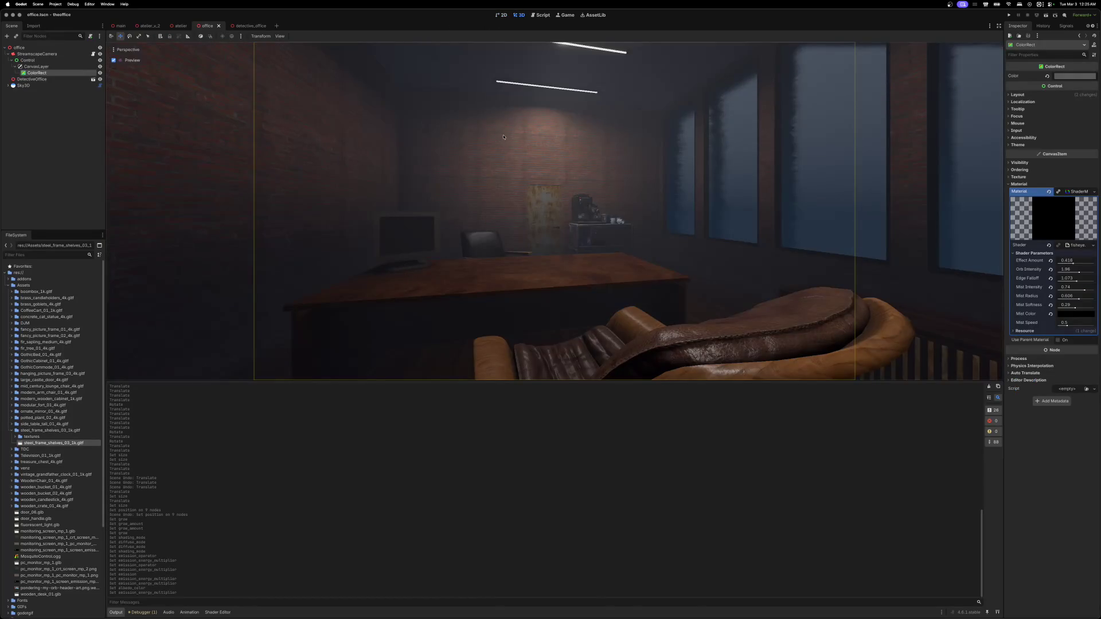
pyautogui.click(37, 54)
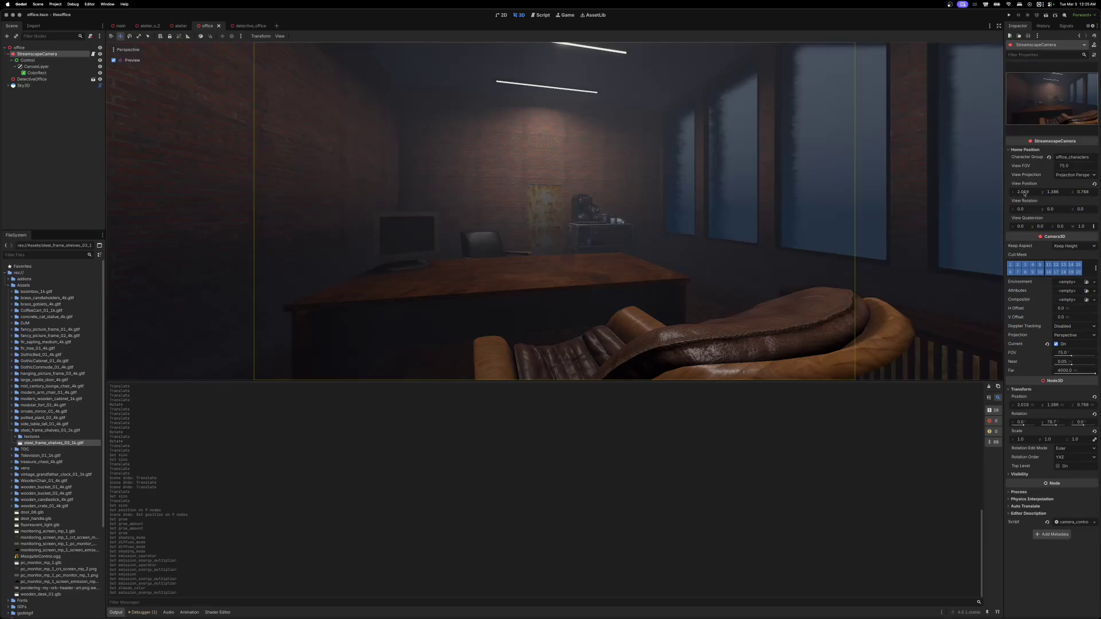
pyautogui.moveTo(1024, 194); pyautogui.dragTo(1030, 194)
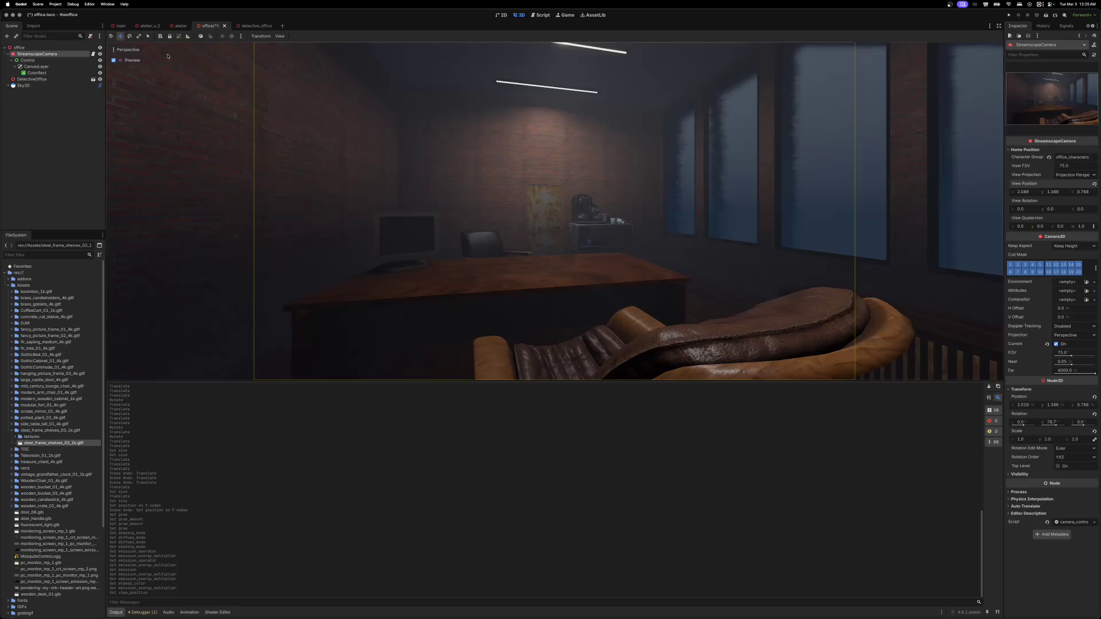
pyautogui.click(114, 60)
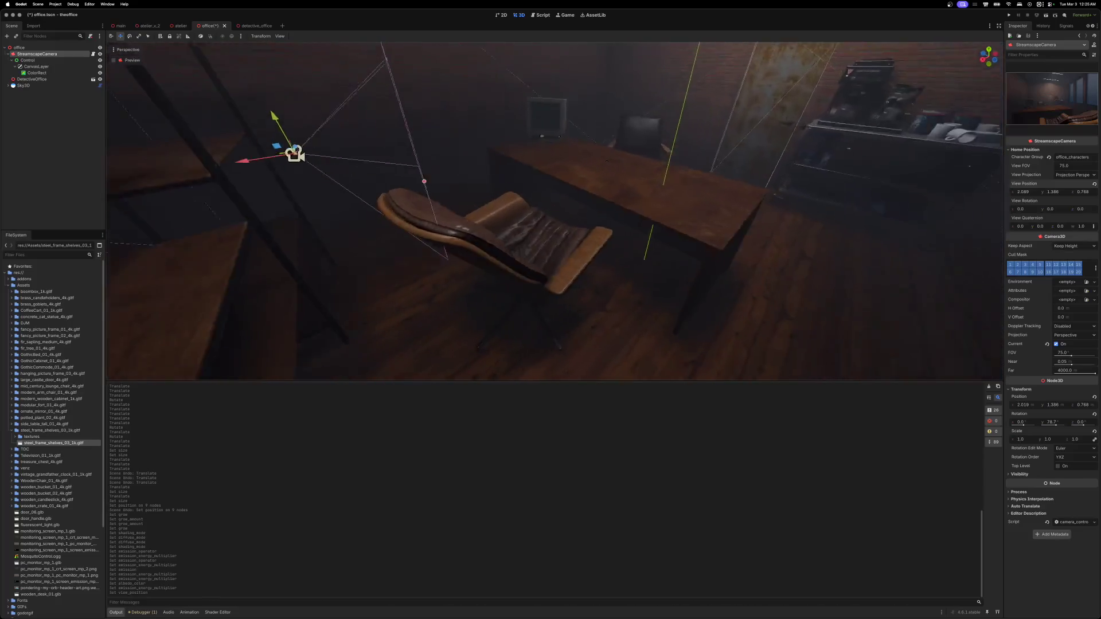
pyautogui.moveTo(390, 158)
pyautogui.mouseDown()
pyautogui.moveTo(496, 159)
pyautogui.moveTo(493, 167)
pyautogui.mouseUp()
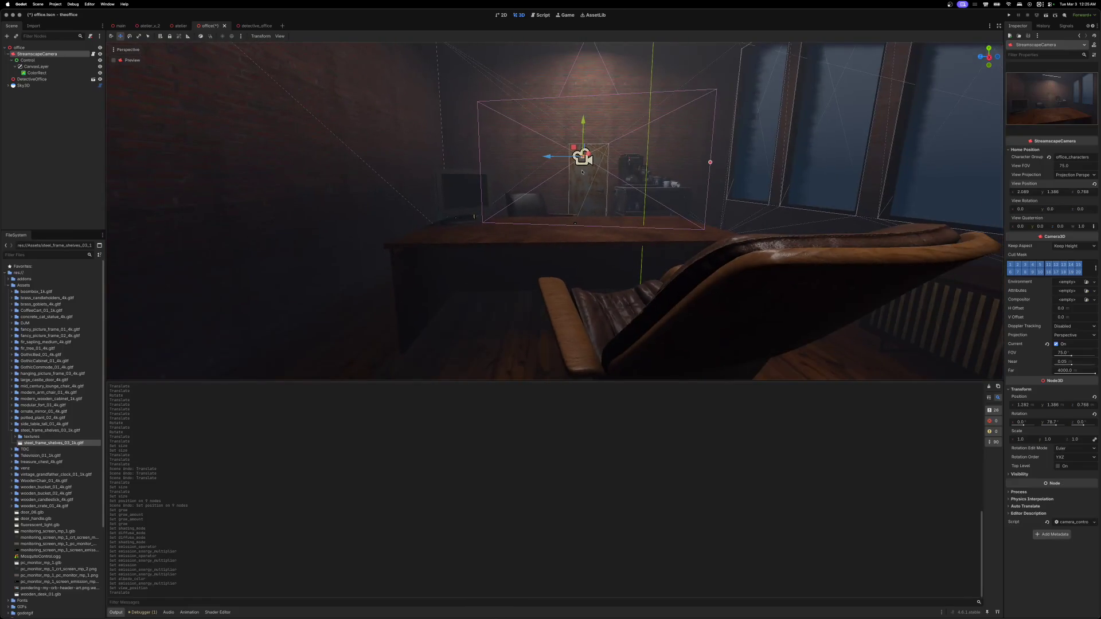
pyautogui.moveTo(559, 156); pyautogui.dragTo(625, 155)
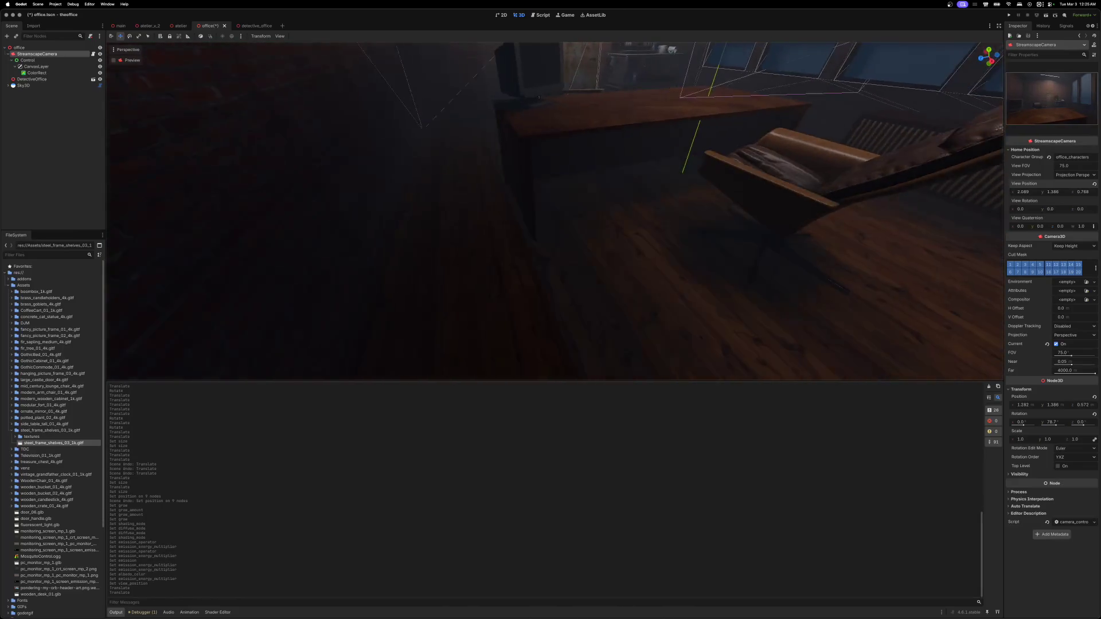
pyautogui.scroll(-10, 631, 238)
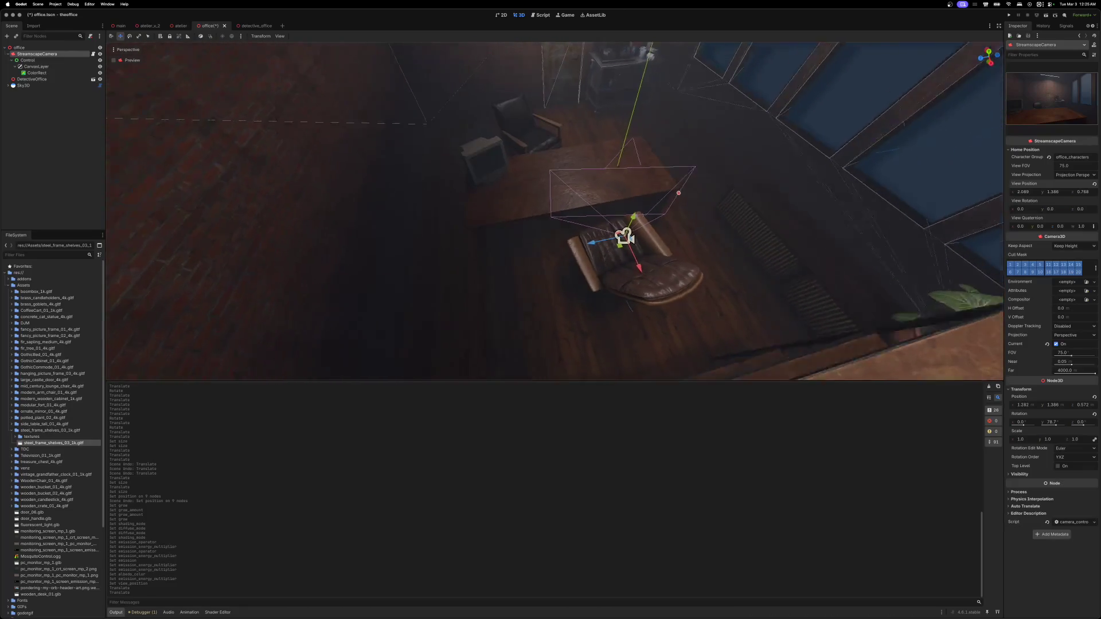
# - Go to the detective_office scene and select the steel frame shelves behind the armchair
pyautogui.click(531, 188)
pyautogui.scroll(-10, 559, 203)
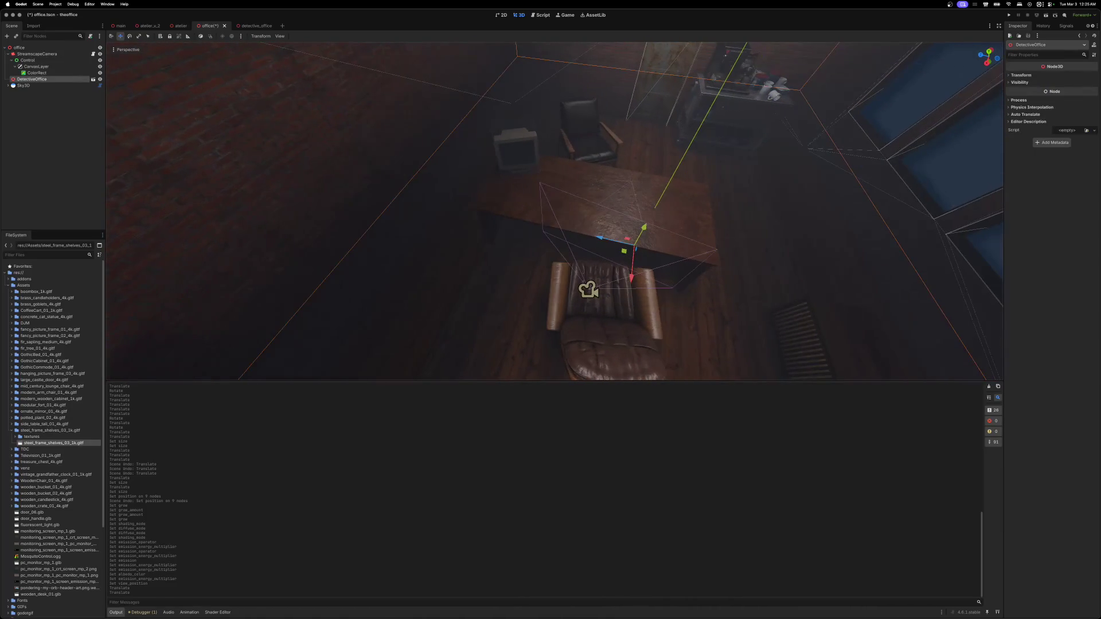
pyautogui.scroll(-5, 554, 211)
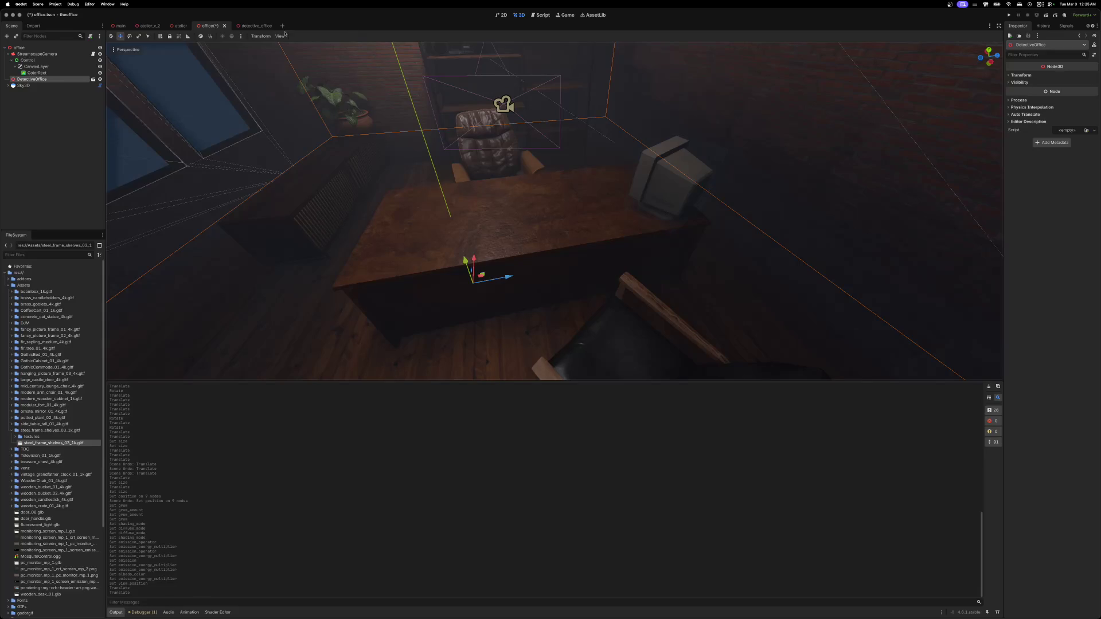
pyautogui.click(254, 26)
pyautogui.moveTo(341, 88)
pyautogui.mouseDown()
pyautogui.moveTo(367, 115)
pyautogui.moveTo(508, 181)
pyautogui.mouseUp()
pyautogui.click(508, 181)
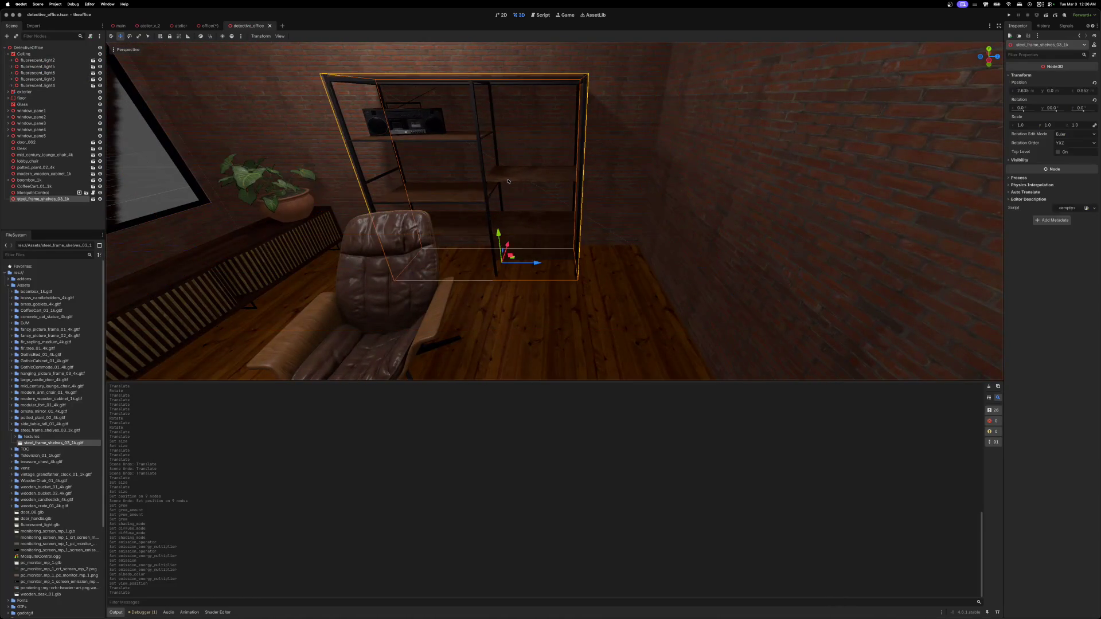
# - Undo a stray shelf move, add the boombox to the selection, and slide both along Z
pyautogui.moveTo(536, 265); pyautogui.dragTo(602, 265)
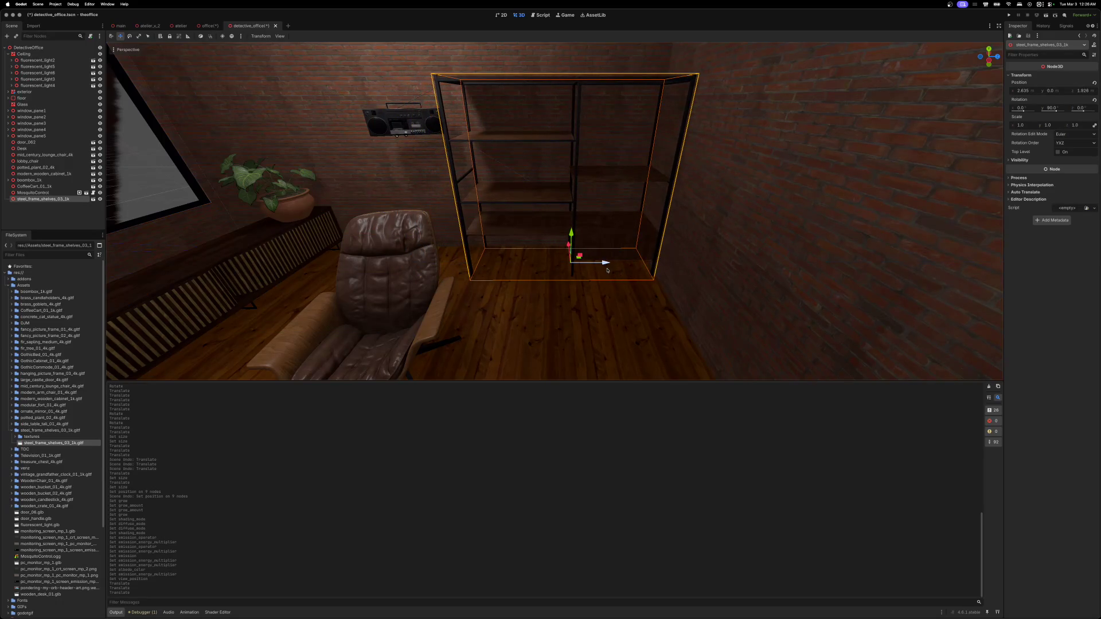
pyautogui.hotkey('ctrl', 'z')
pyautogui.keyDown('shift'); pyautogui.click(425, 126); pyautogui.keyUp('shift')
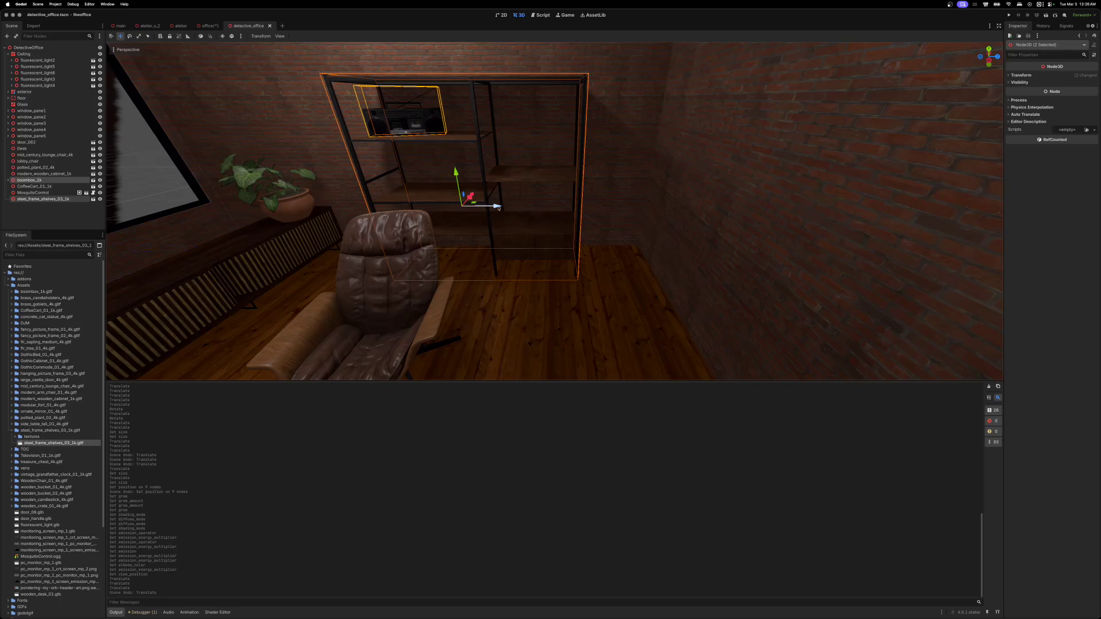
pyautogui.moveTo(496, 207); pyautogui.dragTo(575, 213)
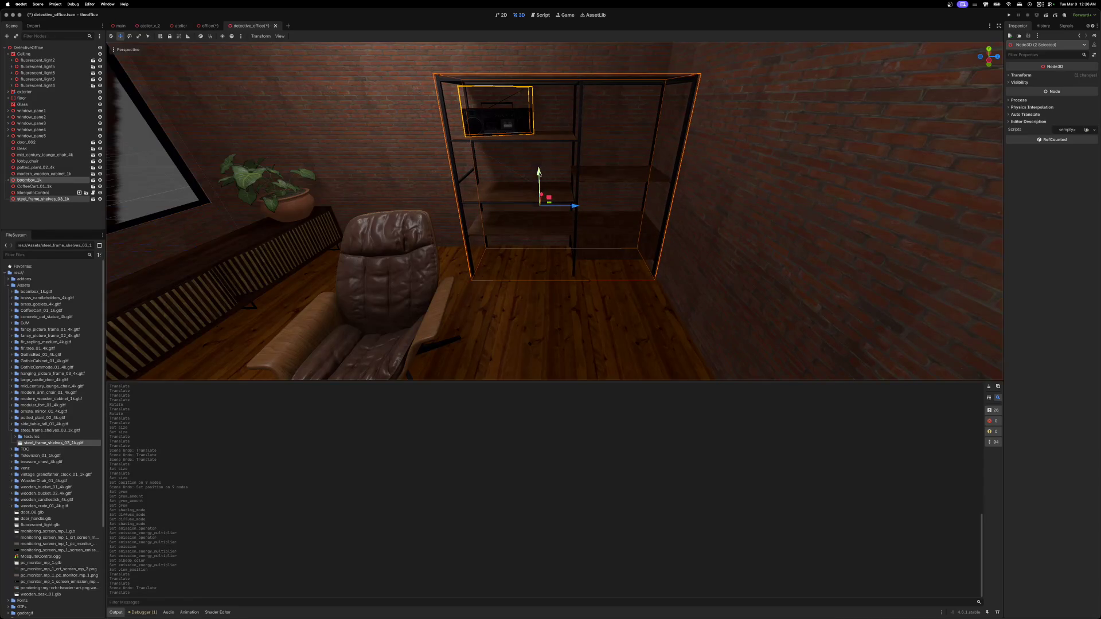